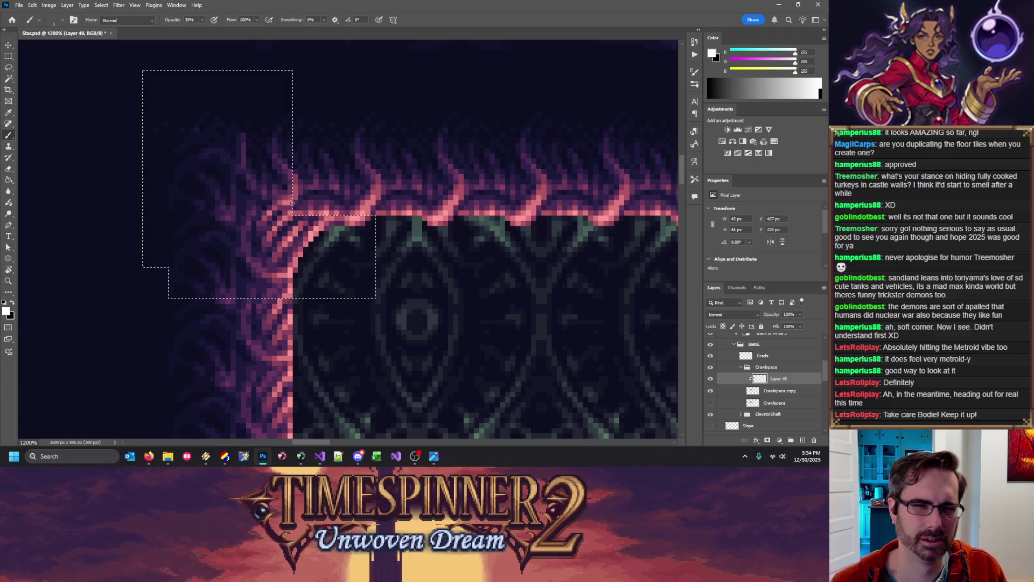
key(x)
Zoom out and scroll around to review the crawlspace corridor
key(x)
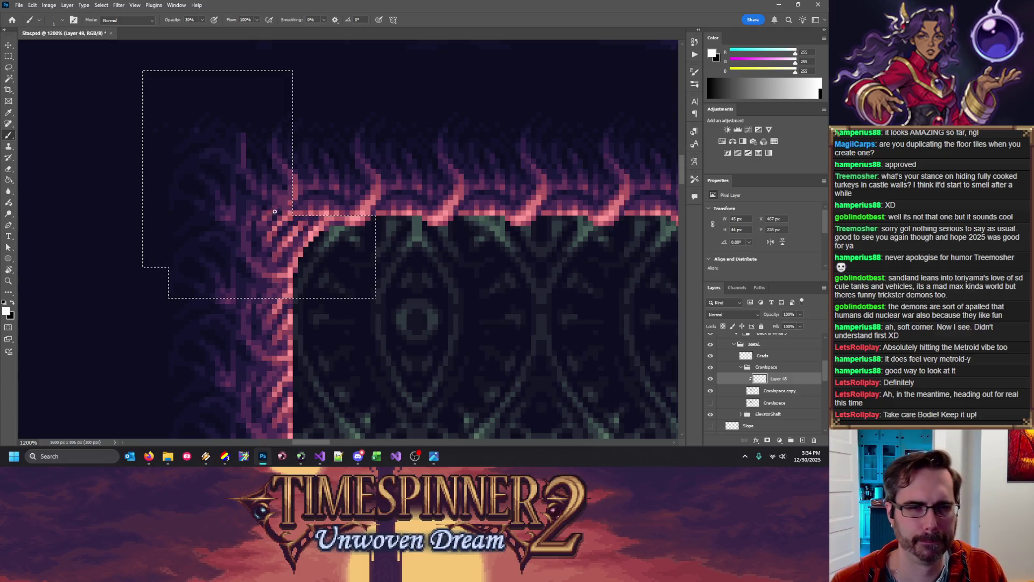
key(x)
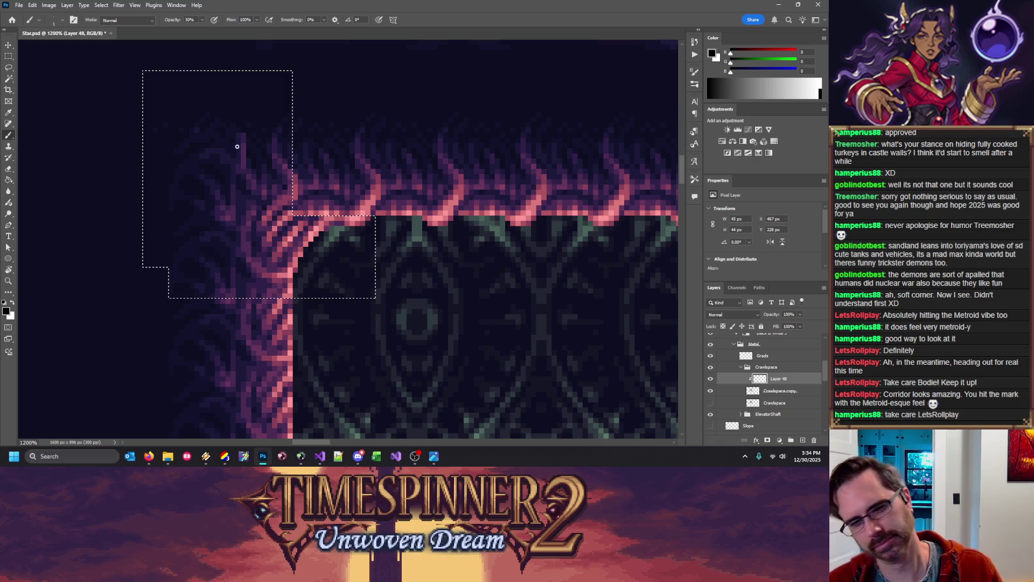
key(ctrl+minus)
key(ctrl+minus)
key(ctrl+minus)
key(ctrl+minus)
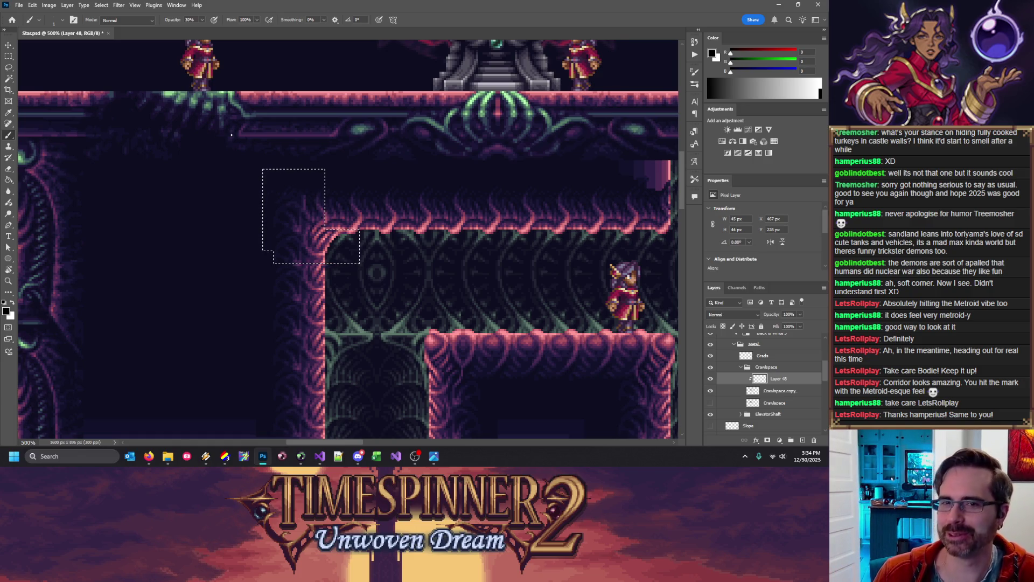
scroll(465, 136, up, 3)
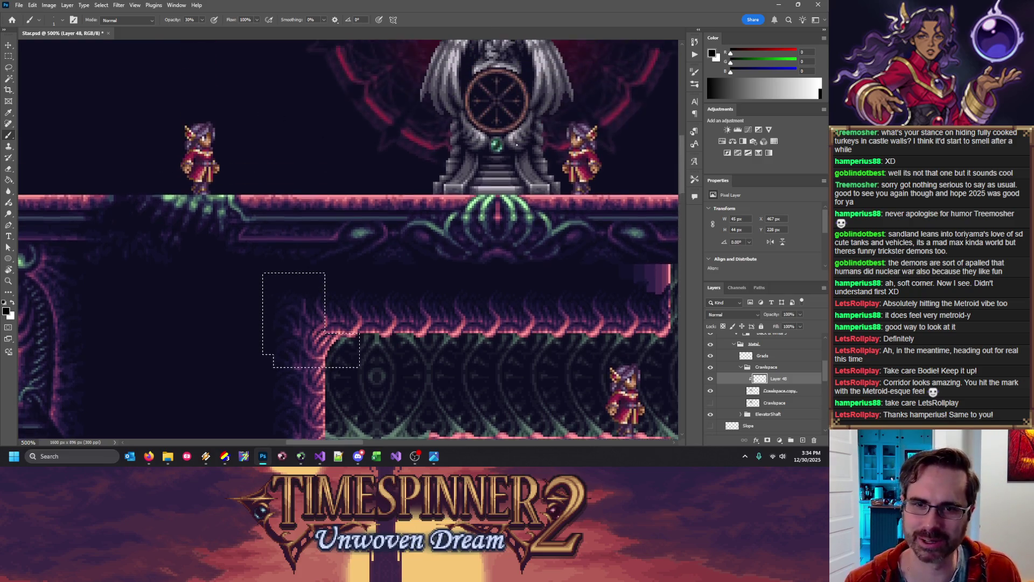
scroll(465, 135, up, 3)
scroll(551, 195, left, 2)
scroll(551, 196, down, 1)
scroll(550, 195, down, 1)
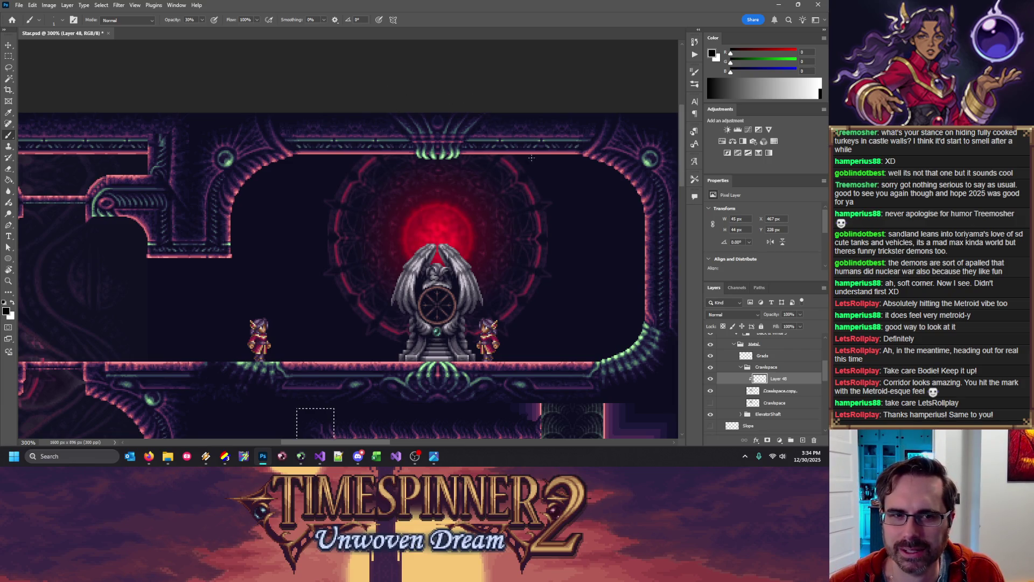
Draw a rectangular selection at the top of the canvas, clear it, and save Star.psd
click(8, 56)
drag(367, 105, 515, 168)
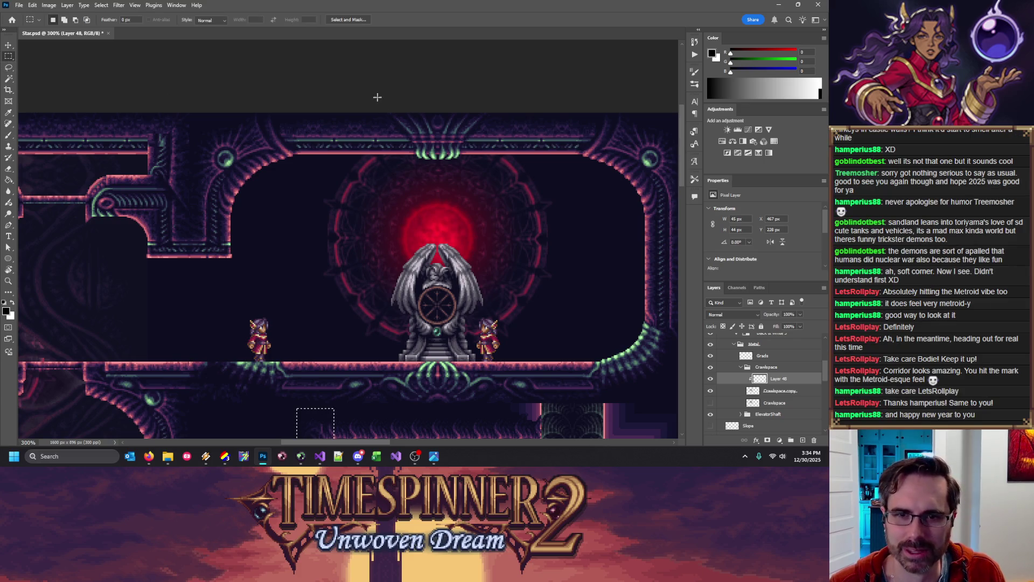
click(560, 233)
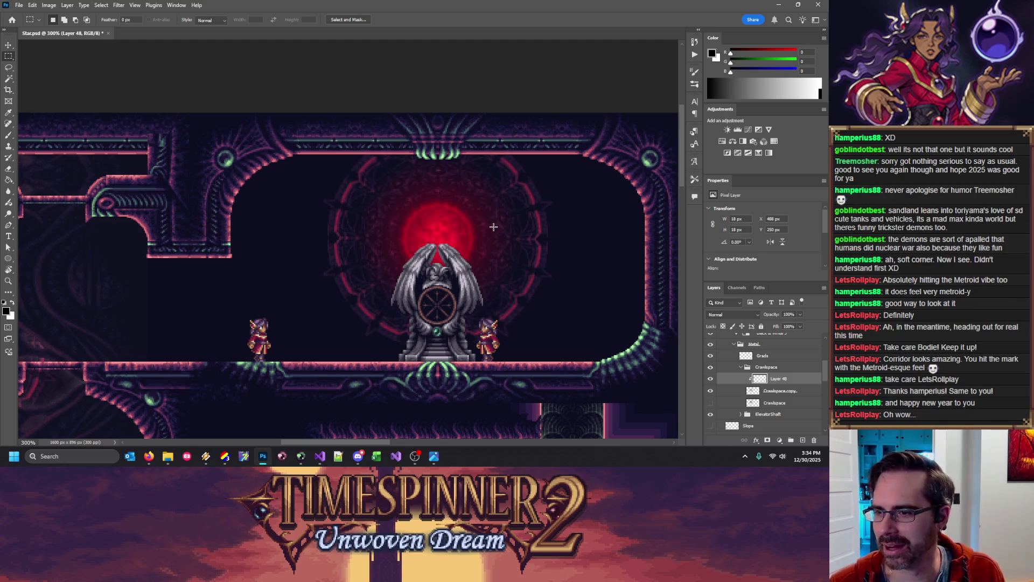
scroll(524, 228, down, 5)
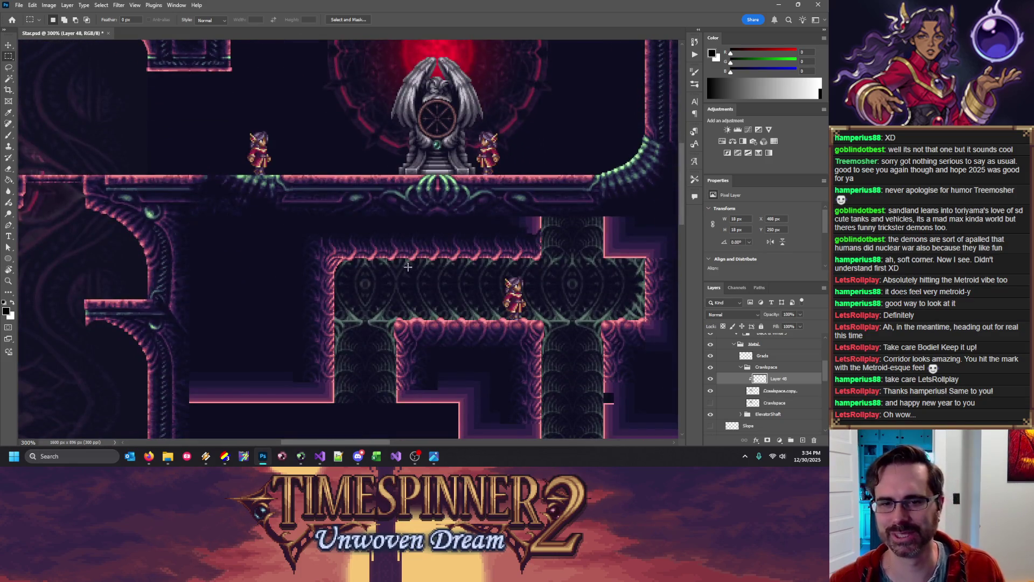
scroll(403, 284, up, 3)
key(ctrl+s)
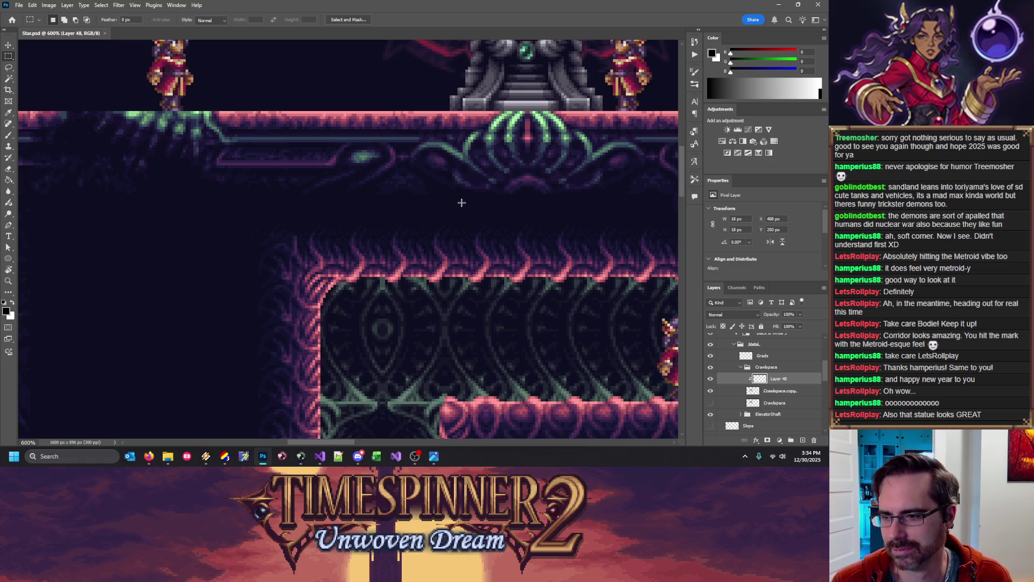
Zoom out and scroll around to inspect the surrounding level art
scroll(419, 217, up, 3)
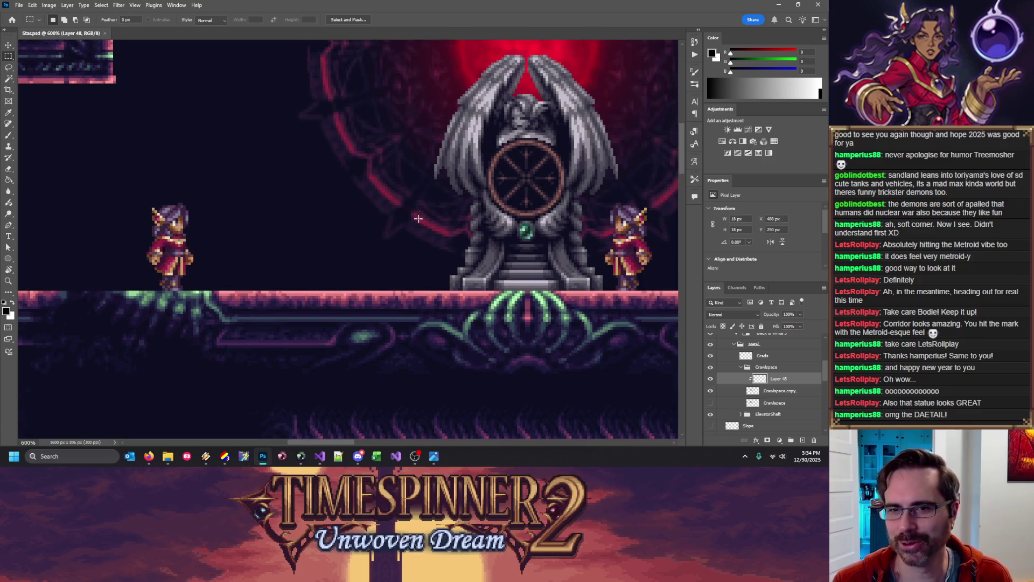
key(ctrl+minus)
key(ctrl+minus)
key(ctrl+minus)
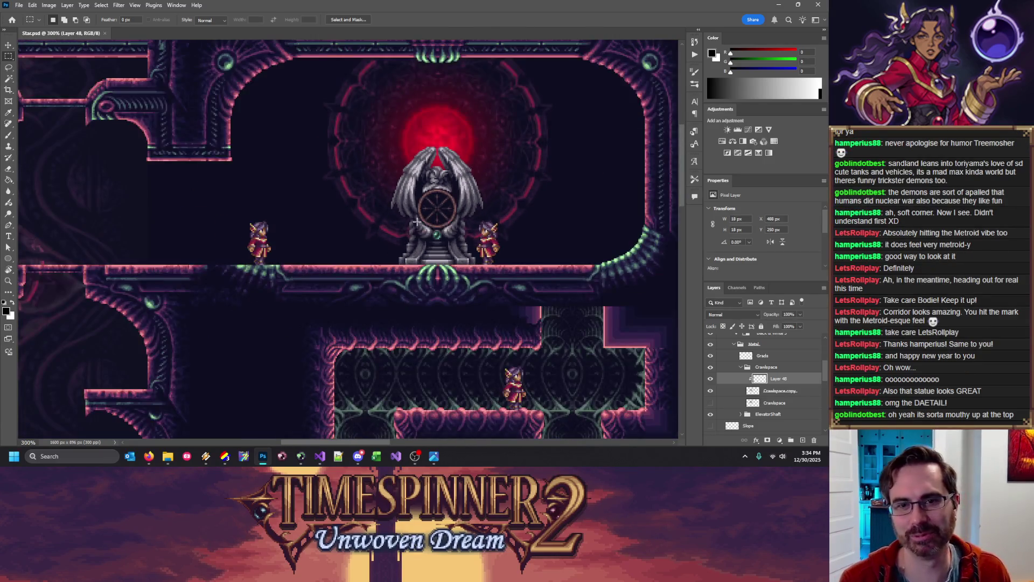
scroll(423, 188, up, 1)
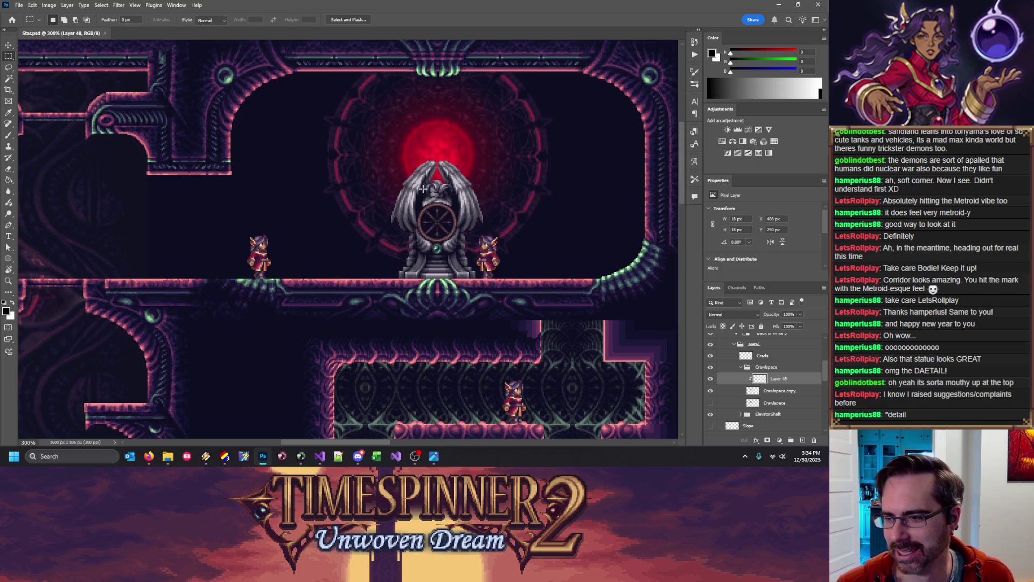
scroll(423, 188, down, 1)
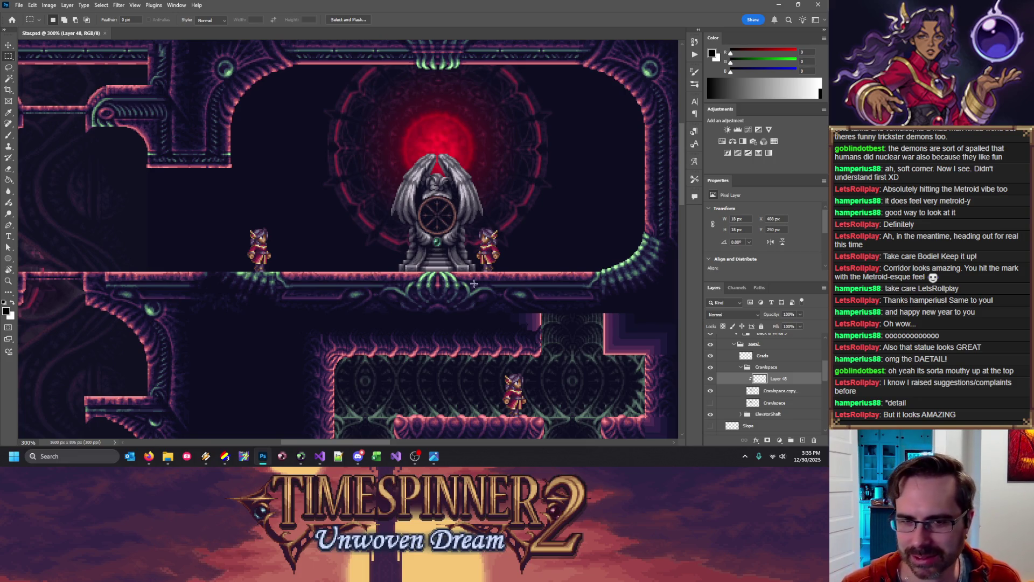
scroll(386, 176, up, 2)
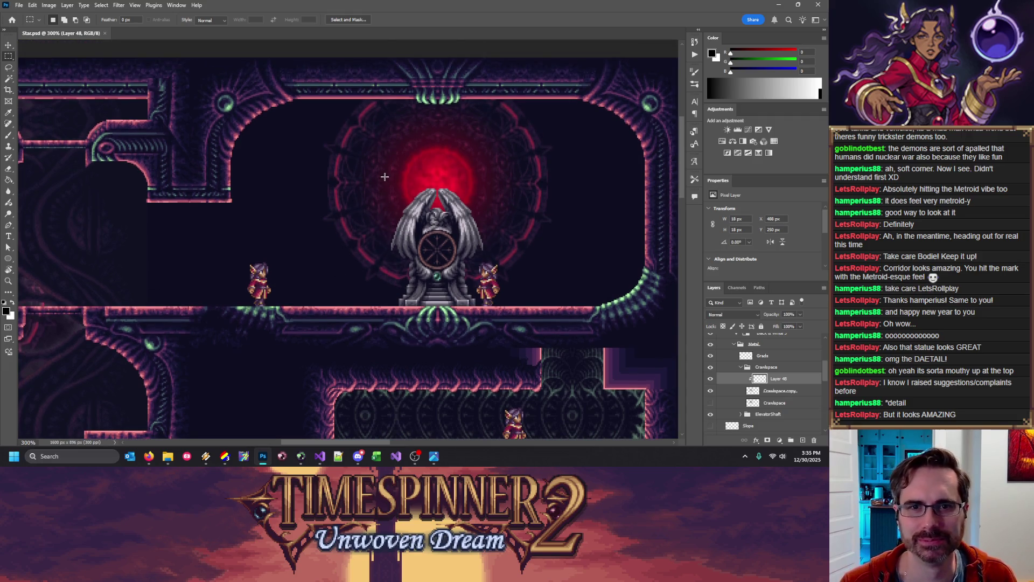
scroll(369, 203, up, 2)
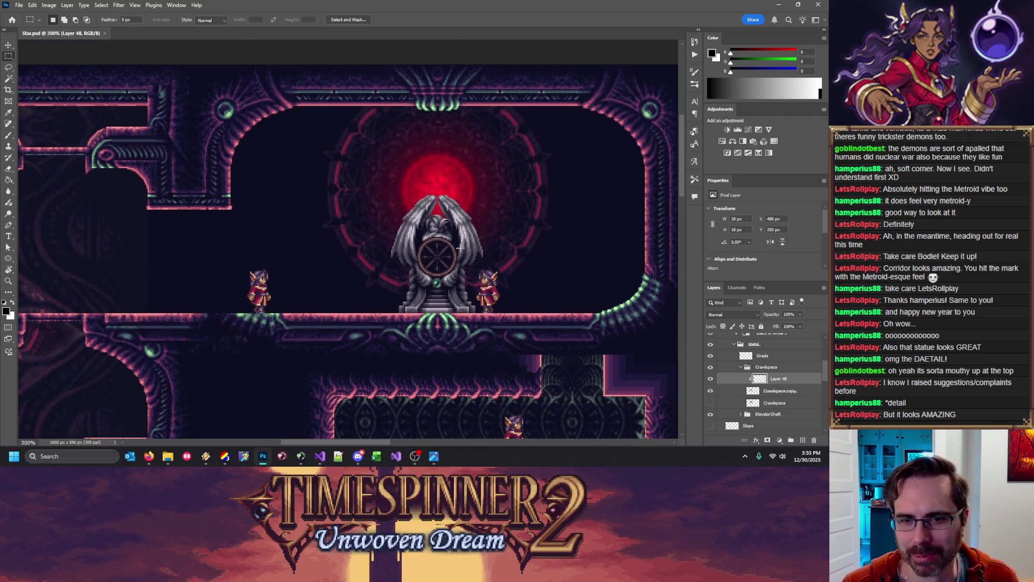
scroll(291, 396, down, 5)
scroll(323, 377, down, 3)
scroll(366, 350, down, 3)
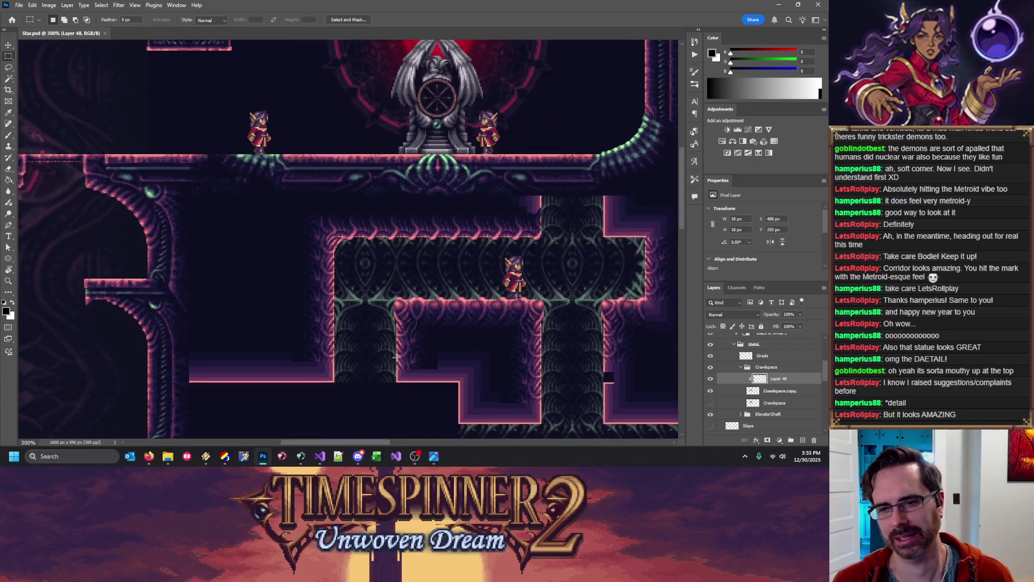
scroll(392, 327, down, 3)
scroll(369, 220, down, 3)
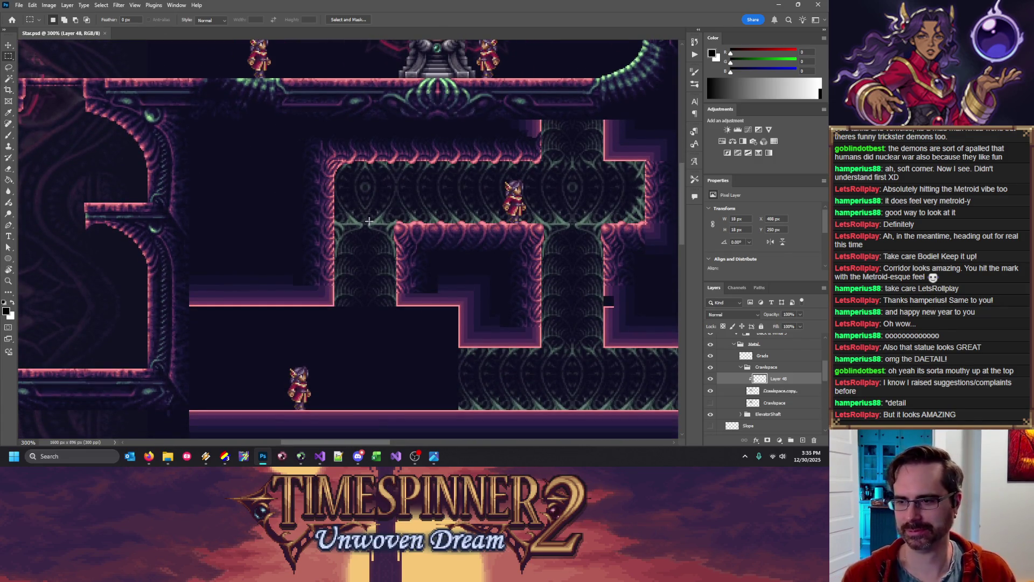
scroll(370, 223, up, 2)
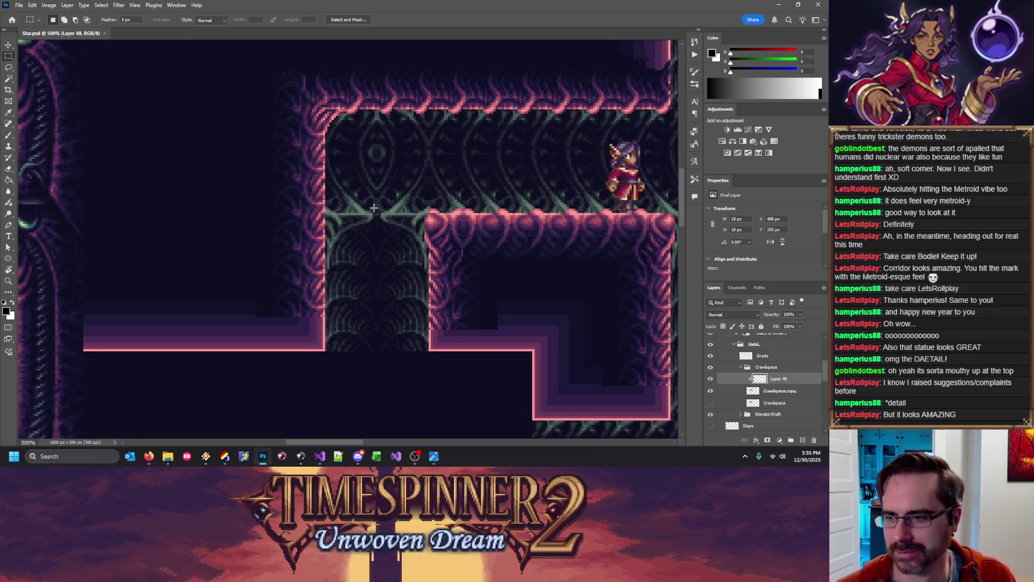
scroll(377, 221, up, 3)
scroll(415, 230, up, 1)
scroll(416, 230, down, 1)
scroll(380, 254, up, 1)
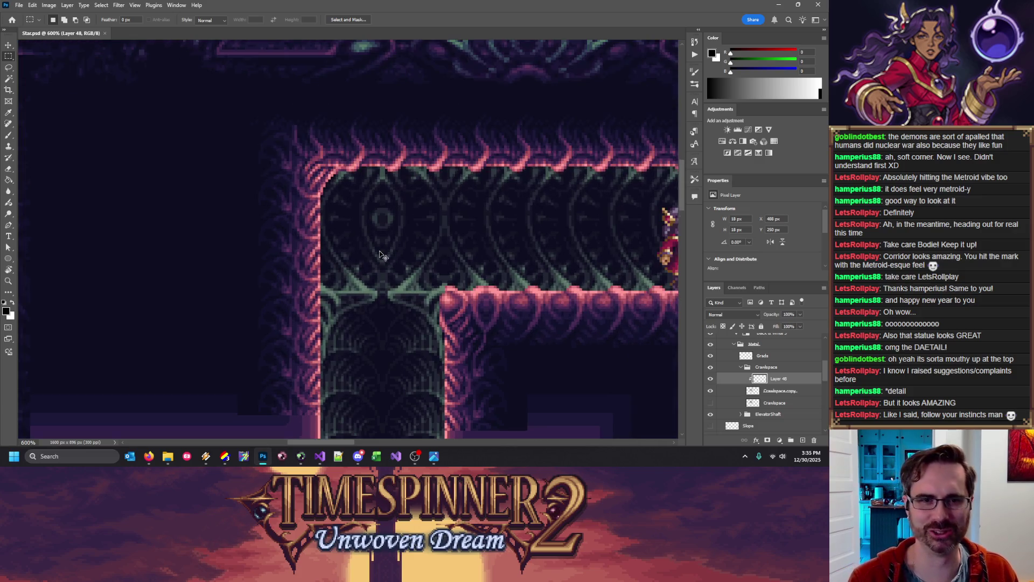
scroll(381, 255, up, 1)
key(b)
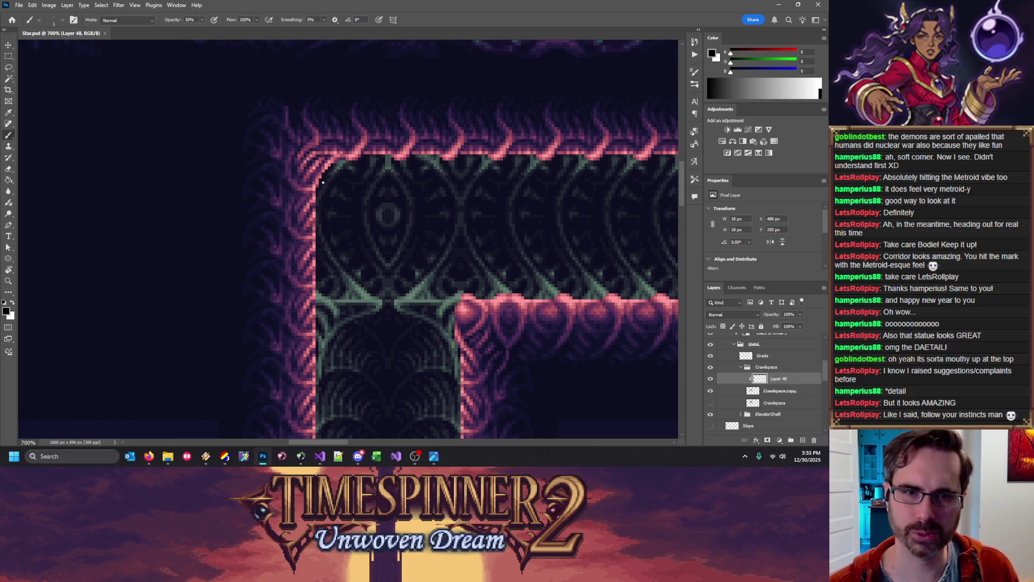
Paint a white highlight and two dark pixels on the rounded frame corner, then show the grid
key(x)
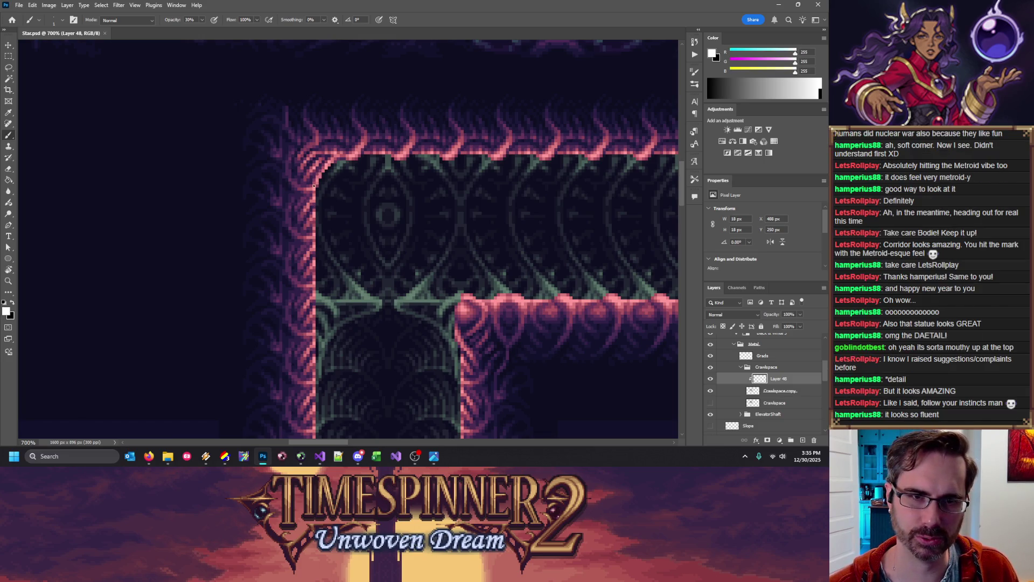
click(320, 169)
key(x)
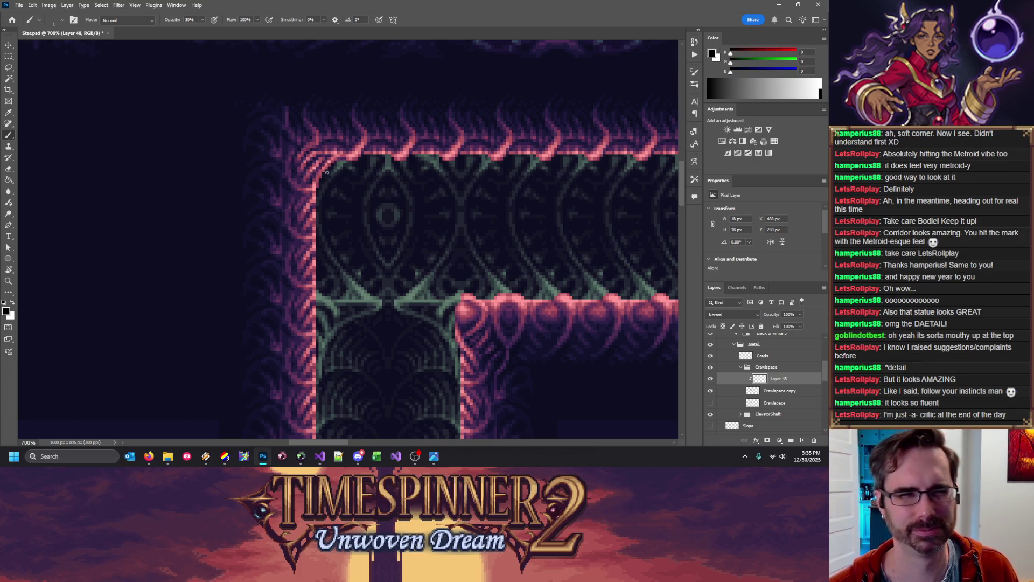
key(x)
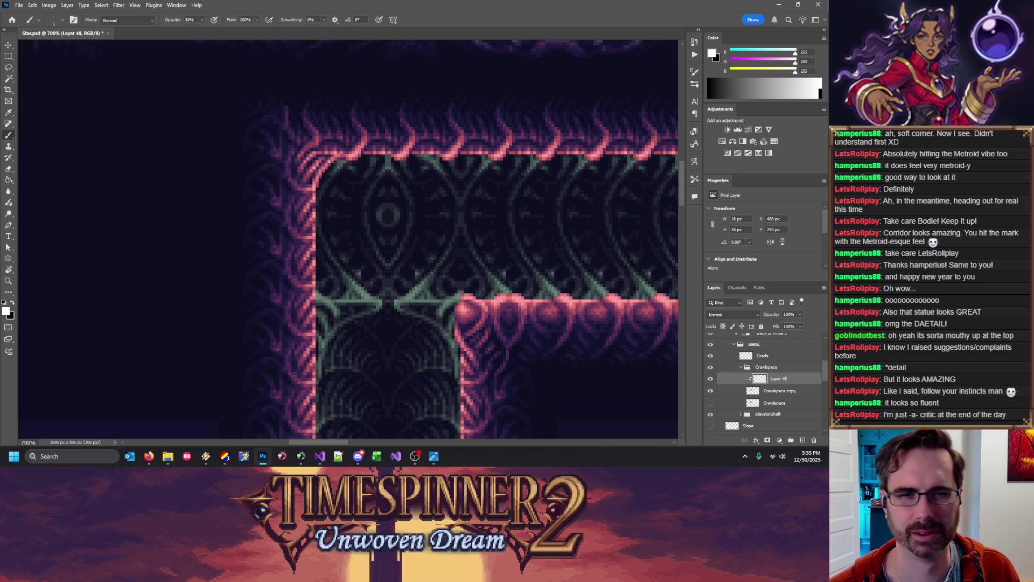
key(x)
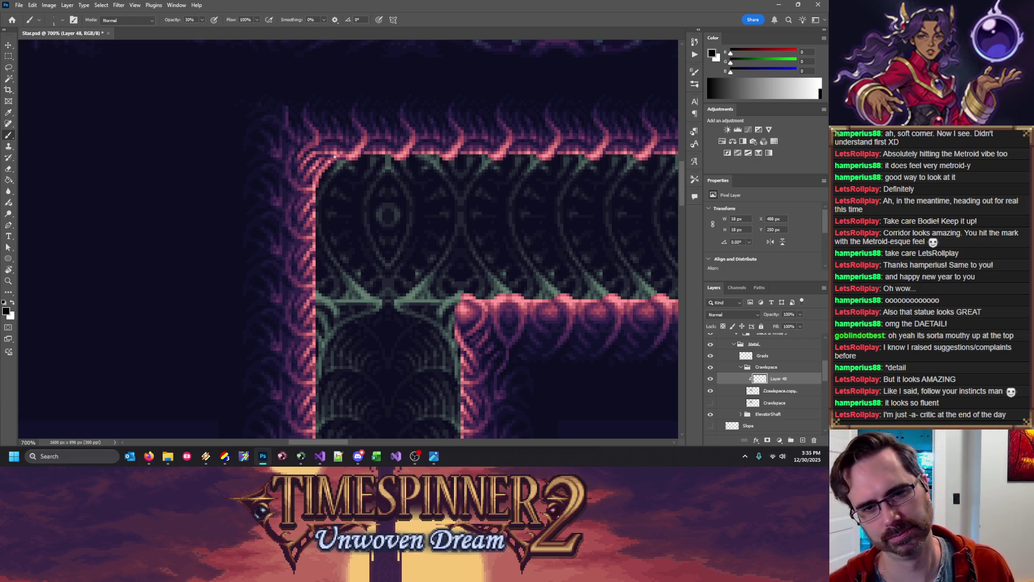
click(333, 157)
key(x)
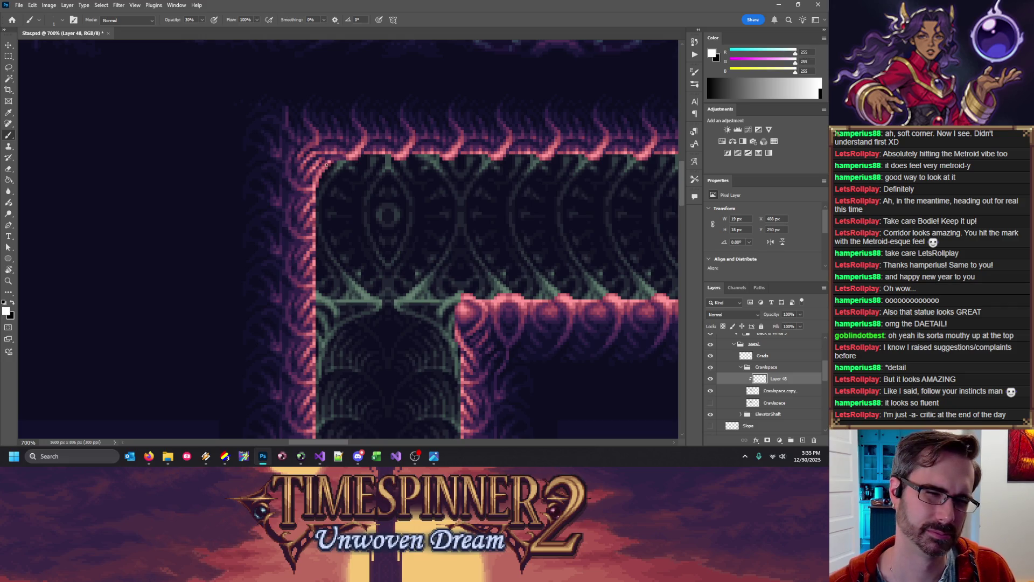
key(x)
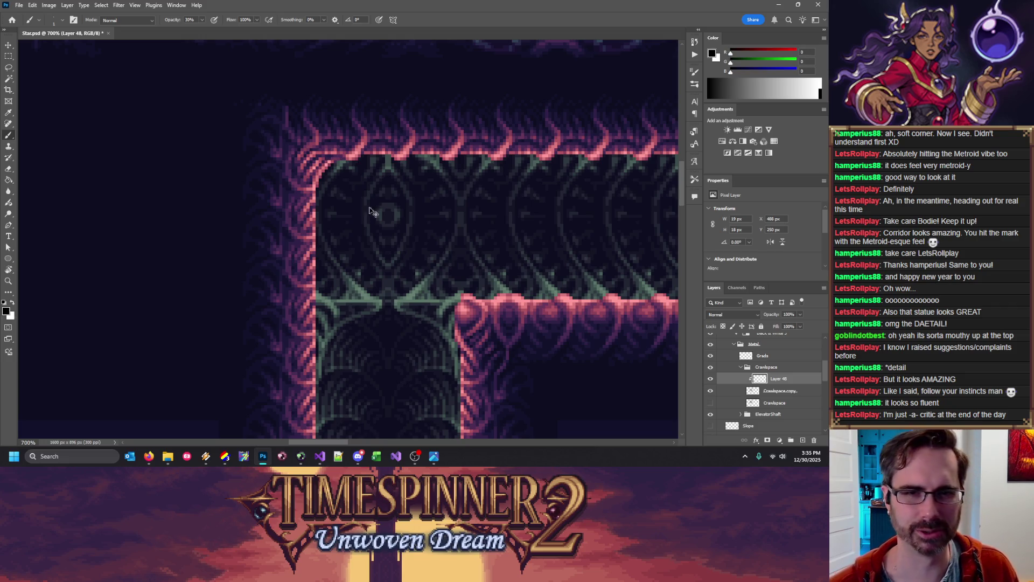
click(334, 160)
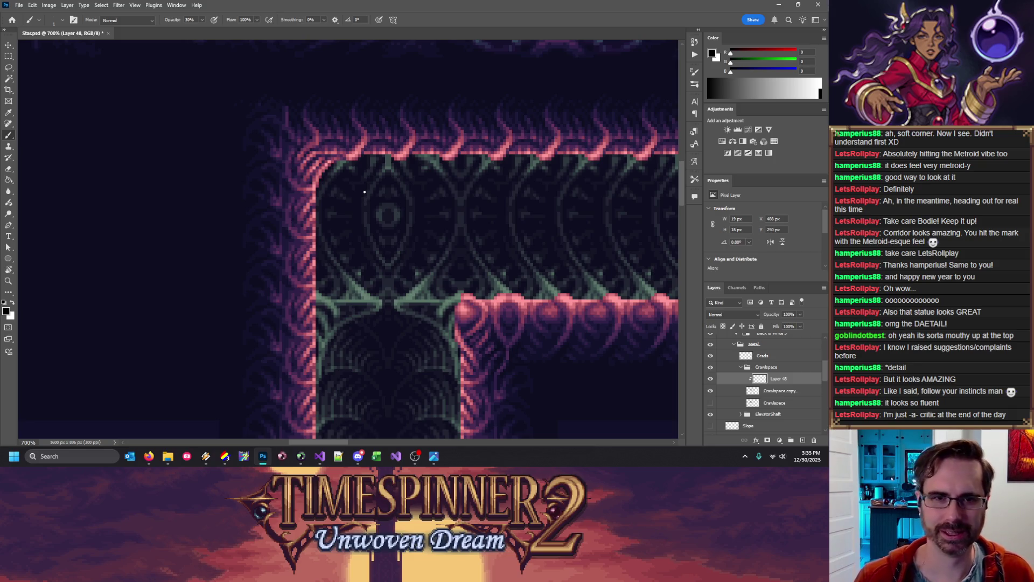
key(ctrl+apostrophe)
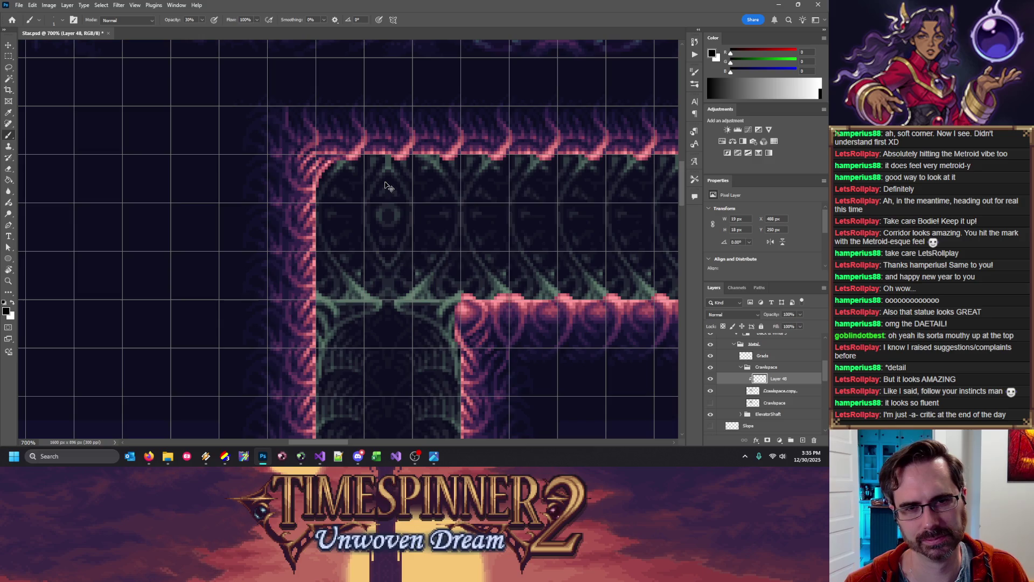
Select a small area at the frame corner, hide the pixel grid, and save Star.psd
click(6, 56)
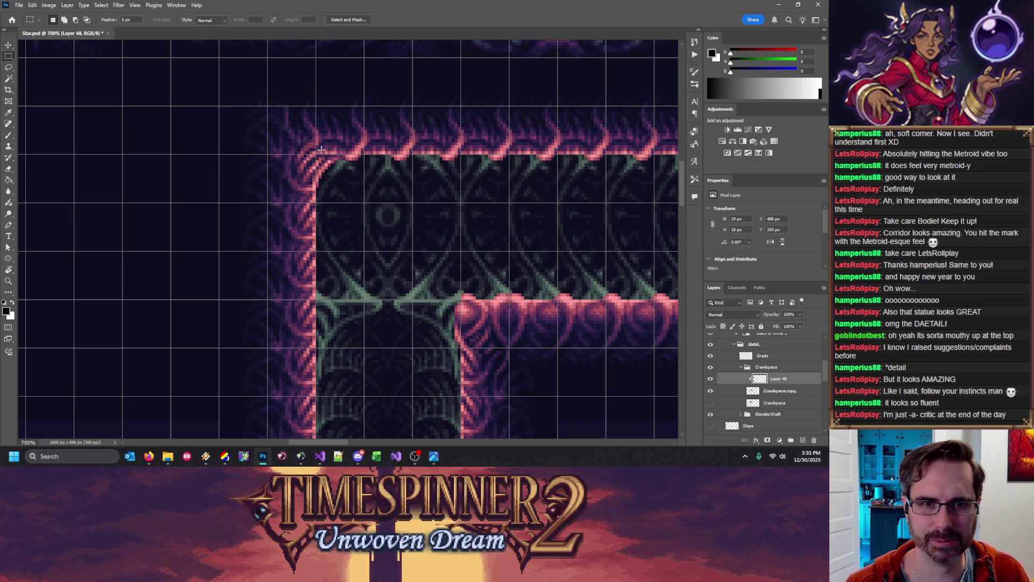
mouse_move(373, 148)
mouse_down()
mouse_move(381, 155)
mouse_move(219, 202)
mouse_up()
shift+drag(220, 62, 315, 153)
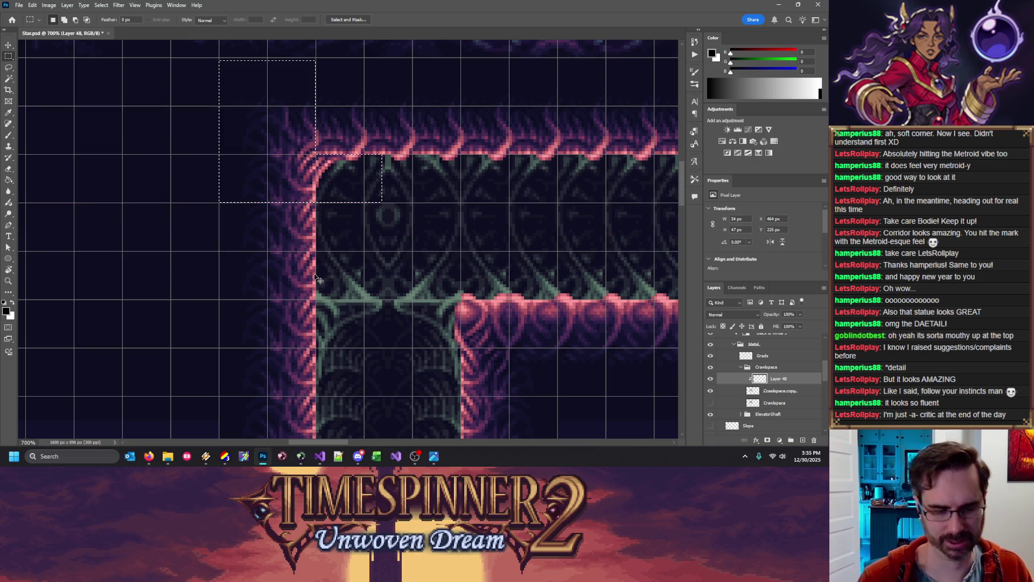
key(ctrl+apostrophe)
key(ctrl+s)
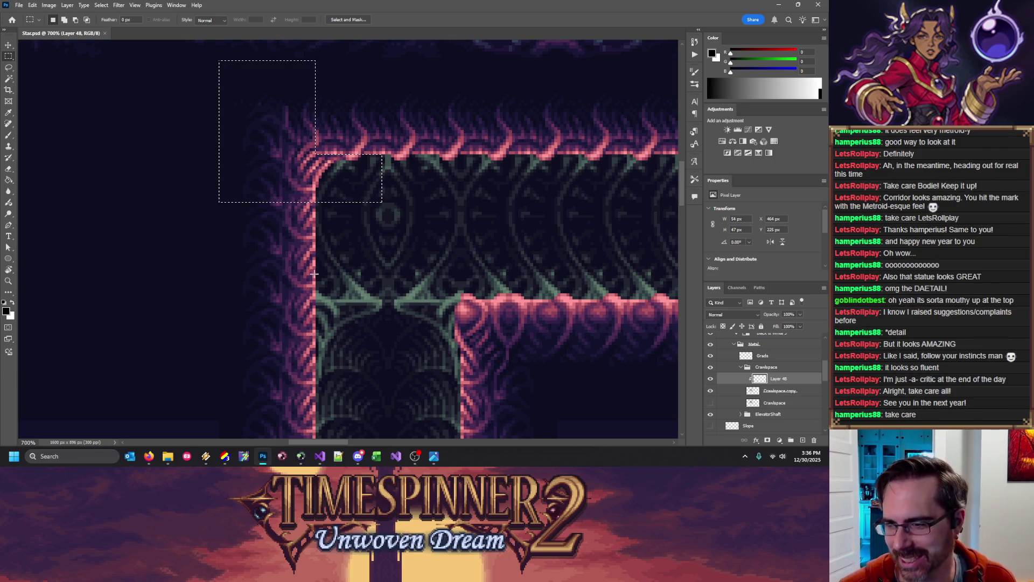
Zoom and pan to bring the top-left ledge corner into close view
key(ctrl+plus)
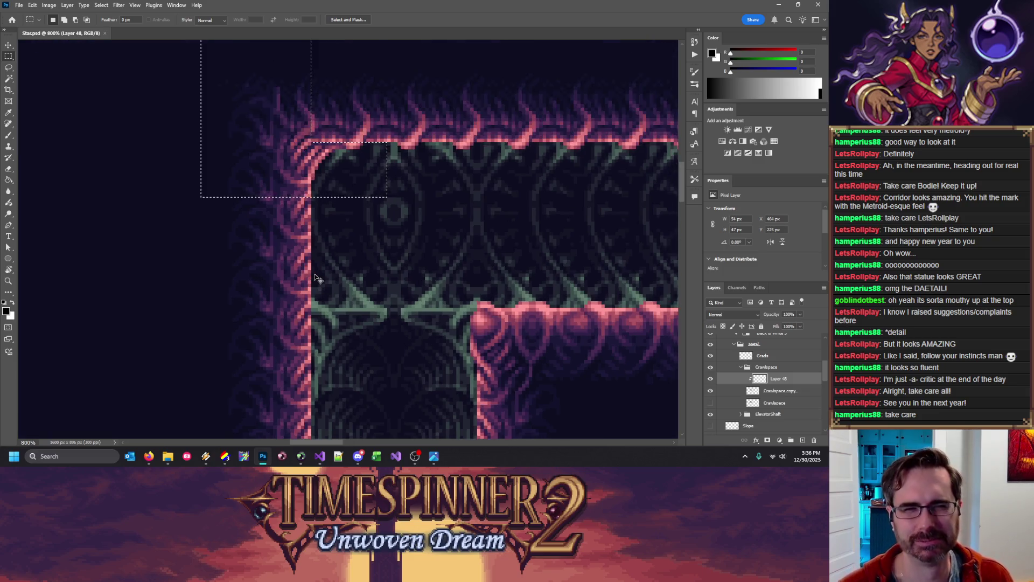
key(ctrl+plus)
key(ctrl+minus)
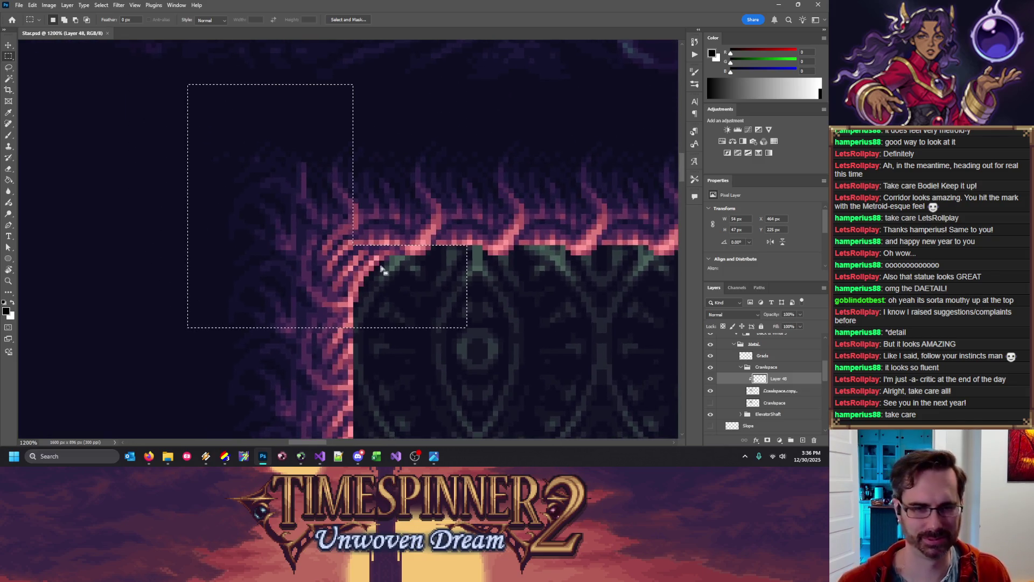
drag(329, 216, 381, 266)
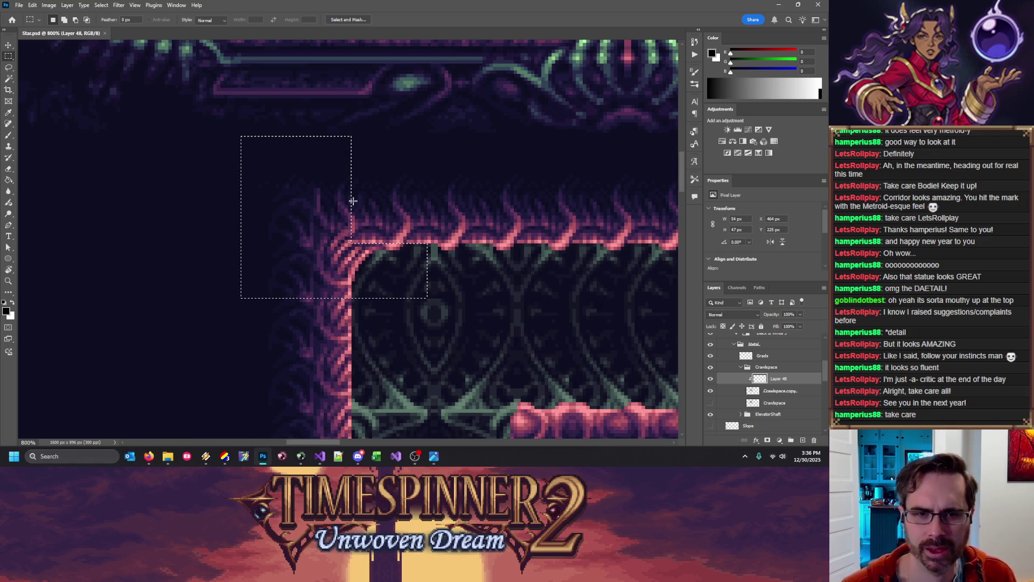
Dab faint black shading onto the outer corner at 30% brush opacity and save
key(b)
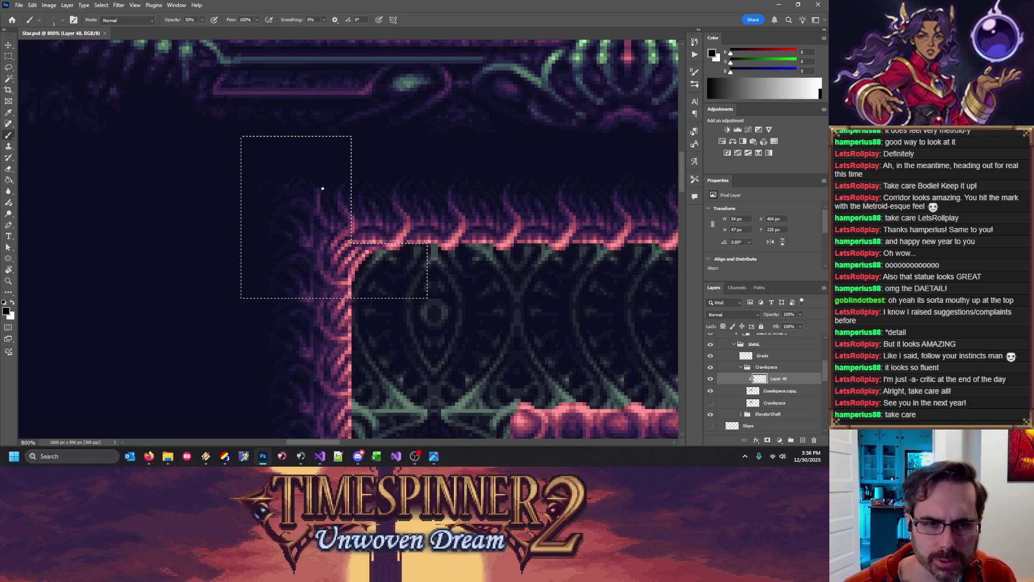
click(321, 189)
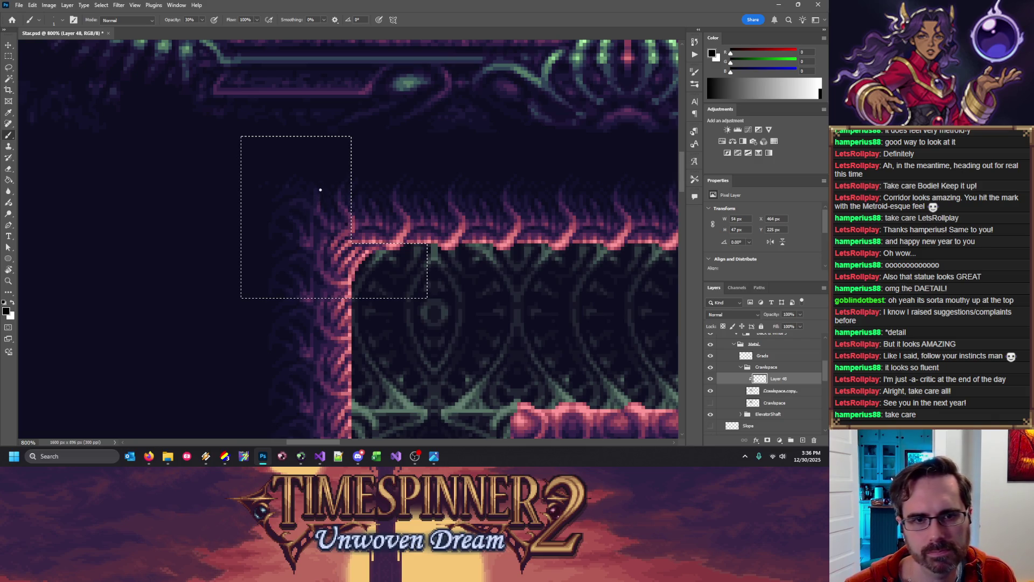
key(0)
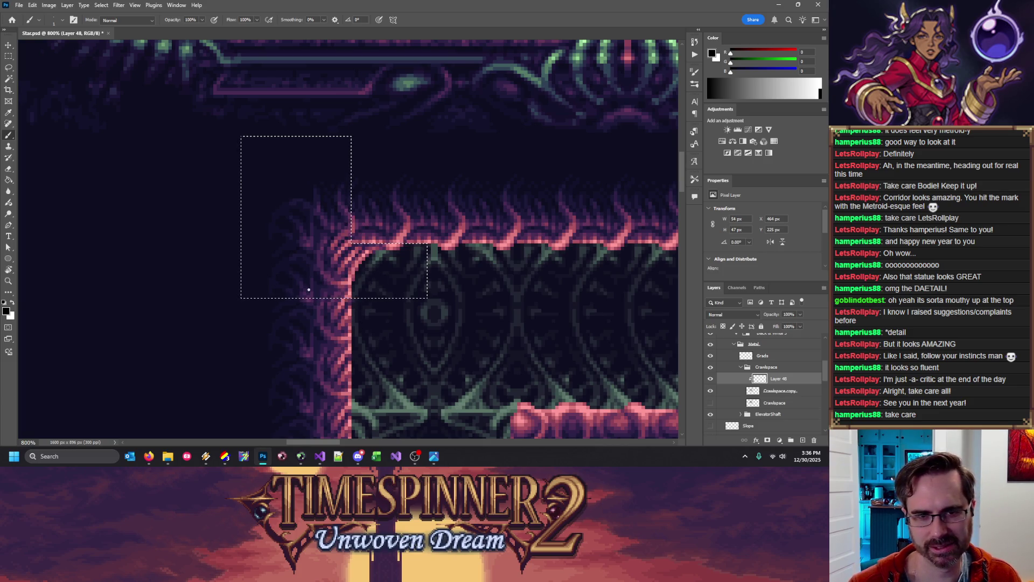
key(ctrl+minus)
key(ctrl+minus)
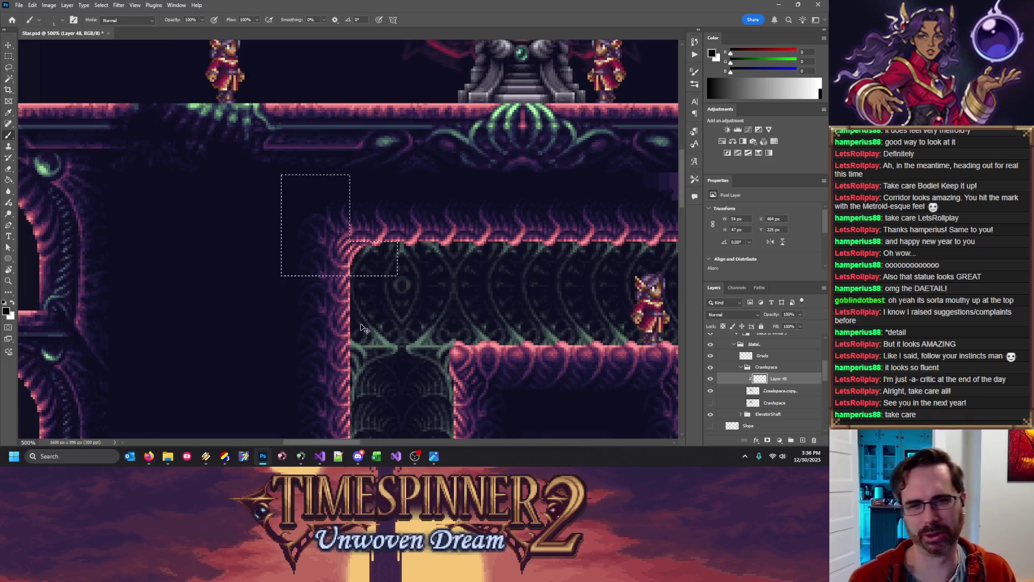
key(ctrl+minus)
key(ctrl+minus)
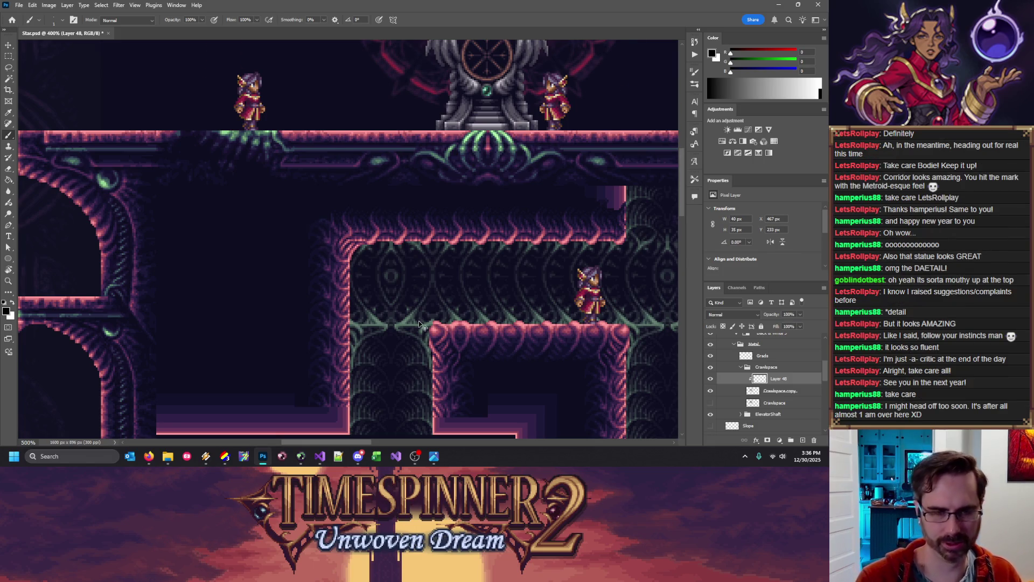
key(ctrl+plus)
key(ctrl+plus)
key(ctrl+plus)
key(ctrl+plus)
key(3)
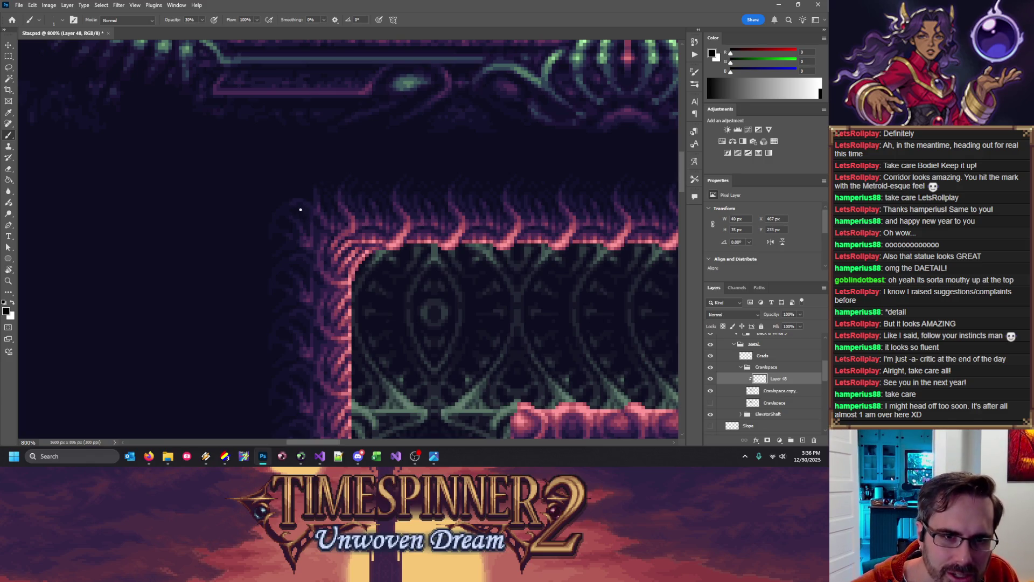
key(x)
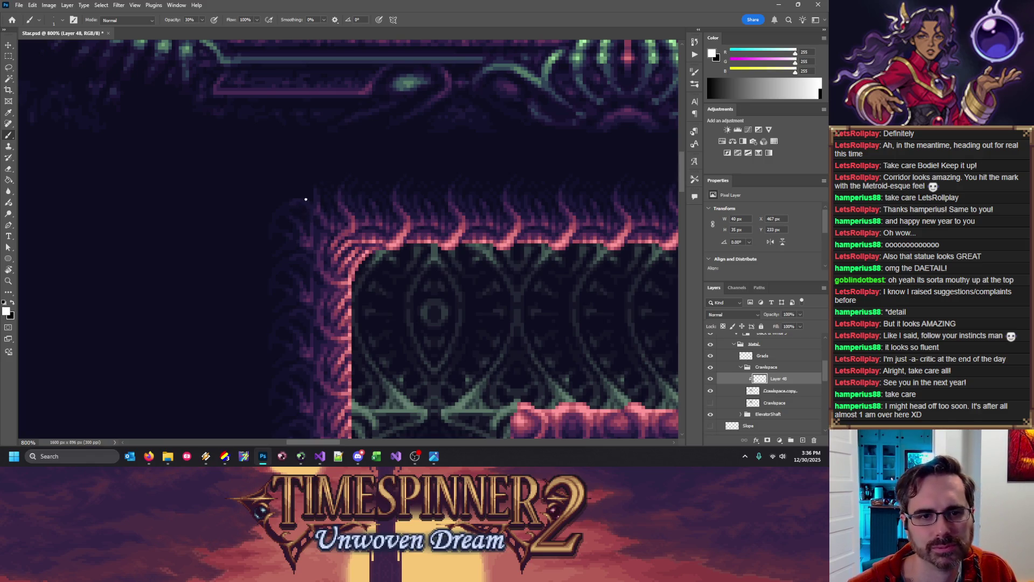
key(x)
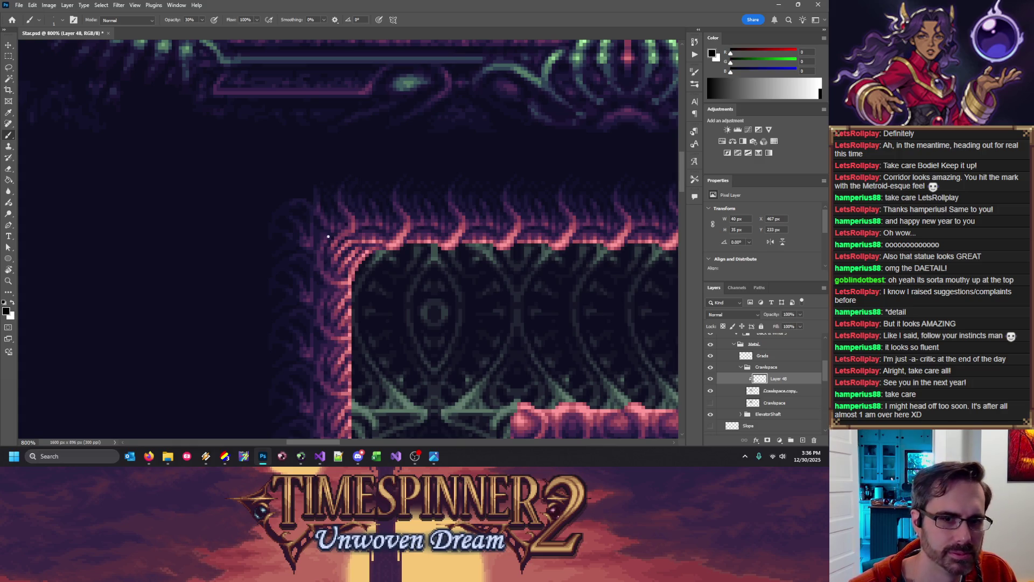
key(x)
key(x)
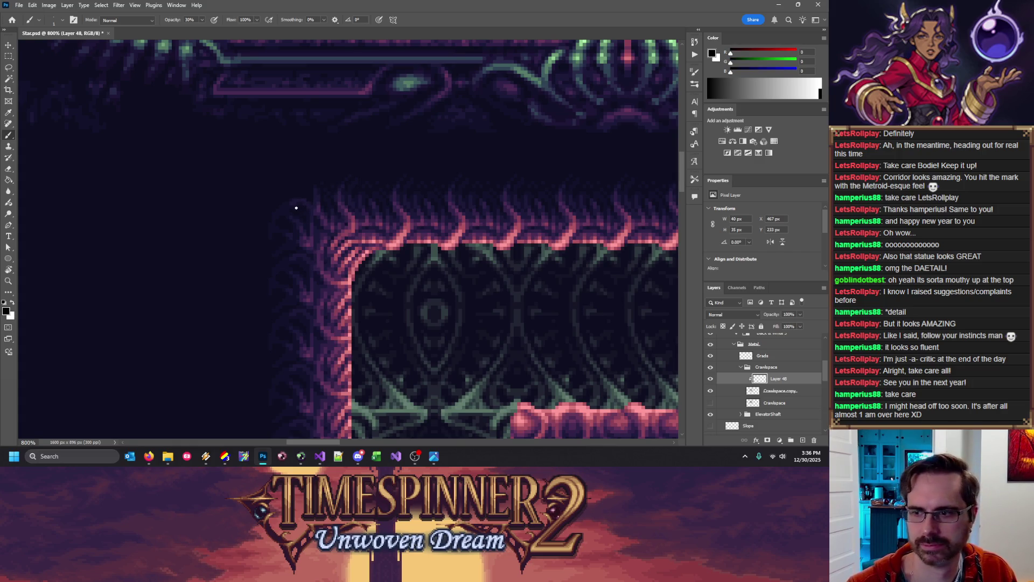
key(ctrl+s)
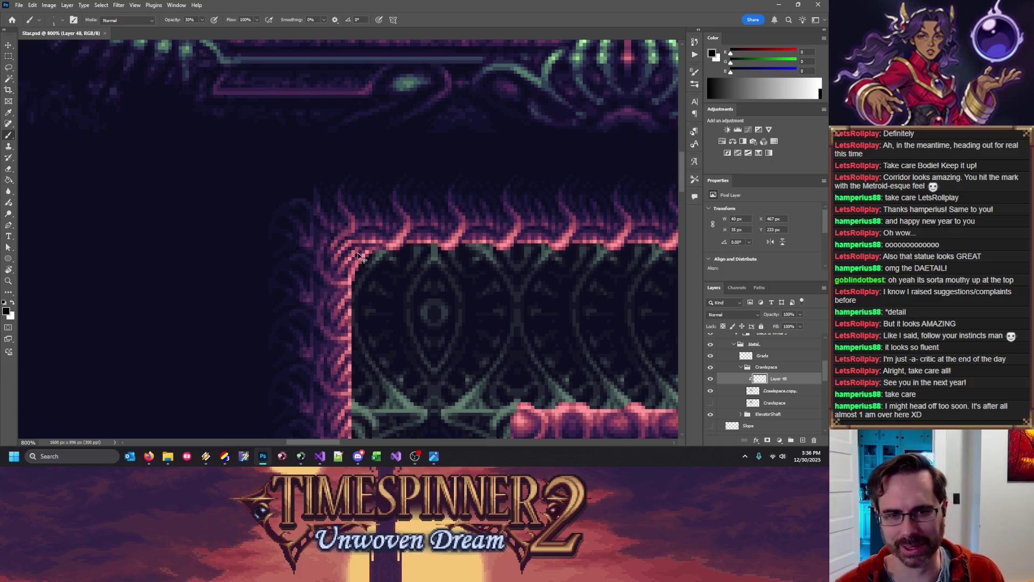
Merge the corner patch layer down into Crawlspace copy
scroll(359, 257, down, 4)
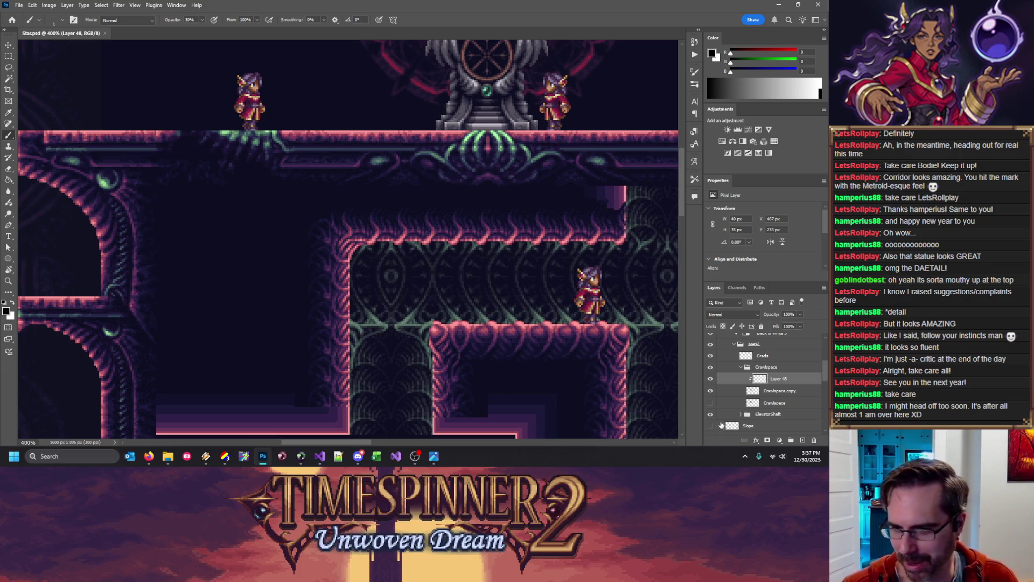
click(710, 391)
click(709, 391)
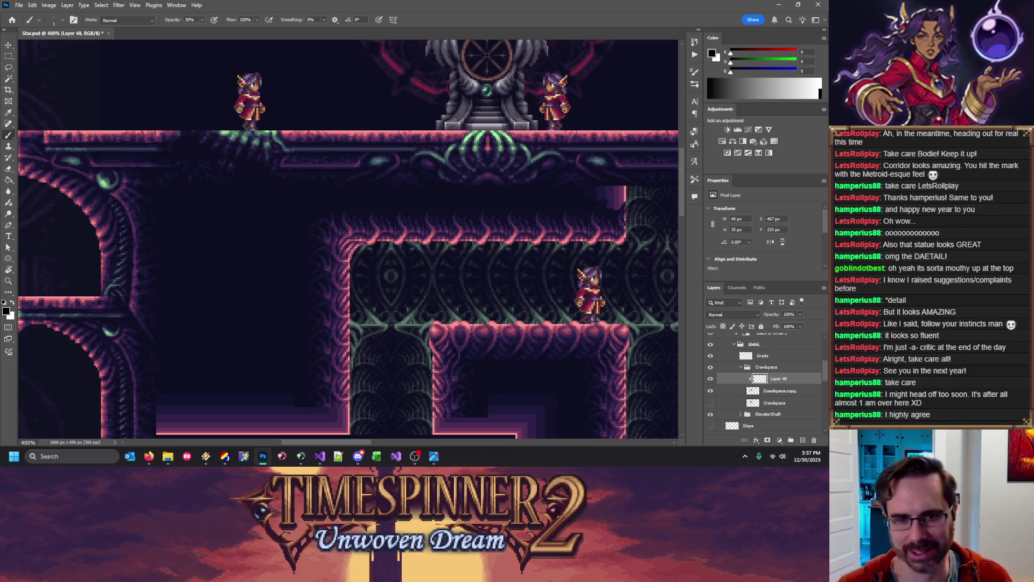
key(Delete)
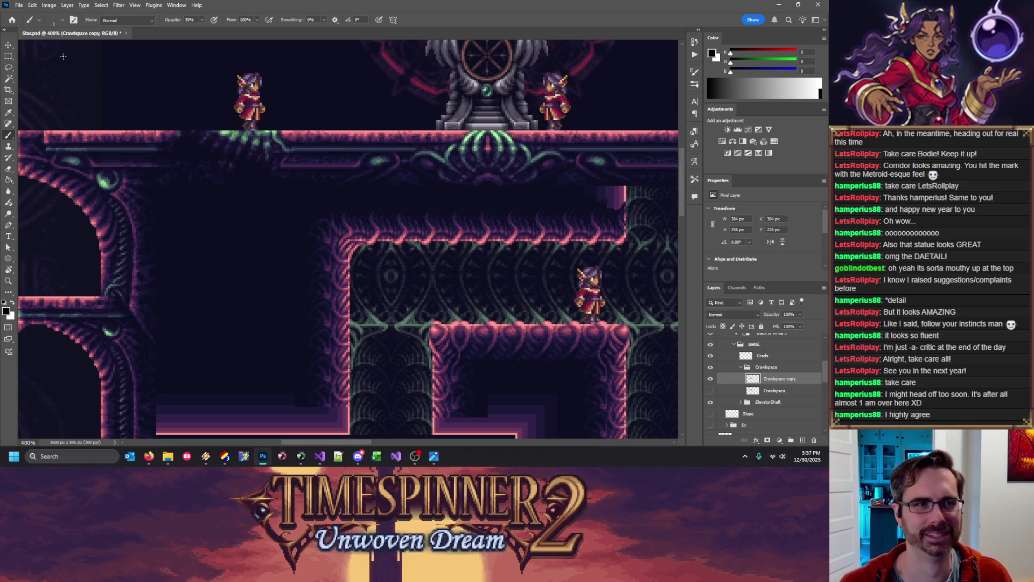
click(9, 56)
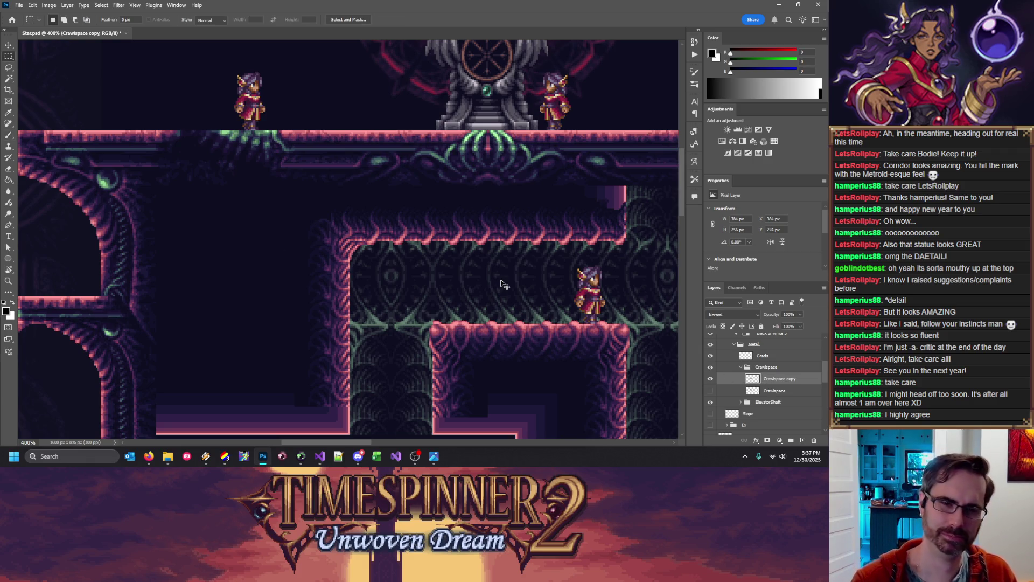
Copy the 48 px top-left corner tile 249 px right and merge it into Crawlspace copy
key(ctrl+apostrophe)
drag(311, 443, 348, 443)
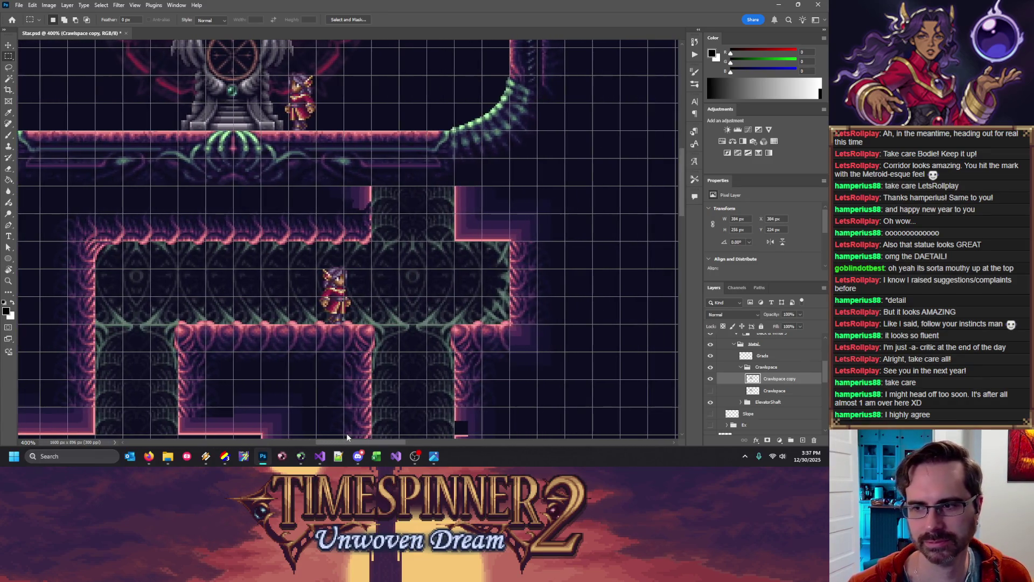
drag(40, 186, 122, 268)
key(ctrl+apostrophe)
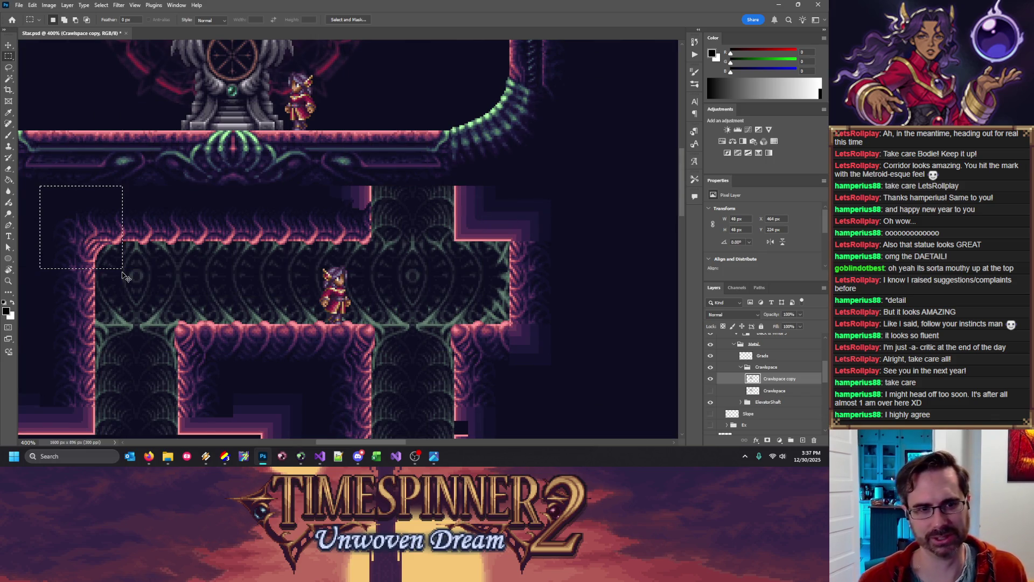
key(ctrl+j)
drag(123, 276, 520, 246)
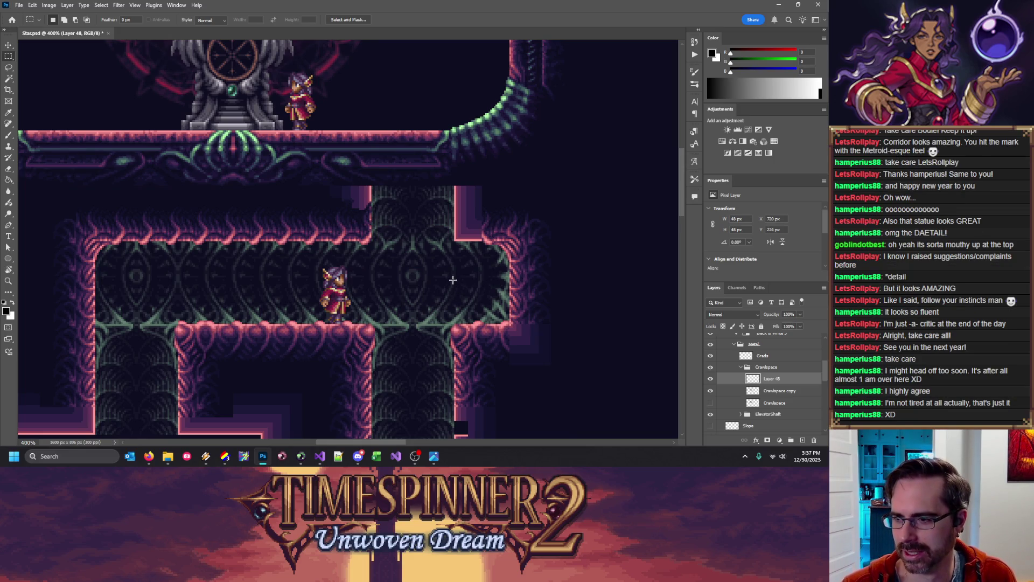
key(ctrl+e)
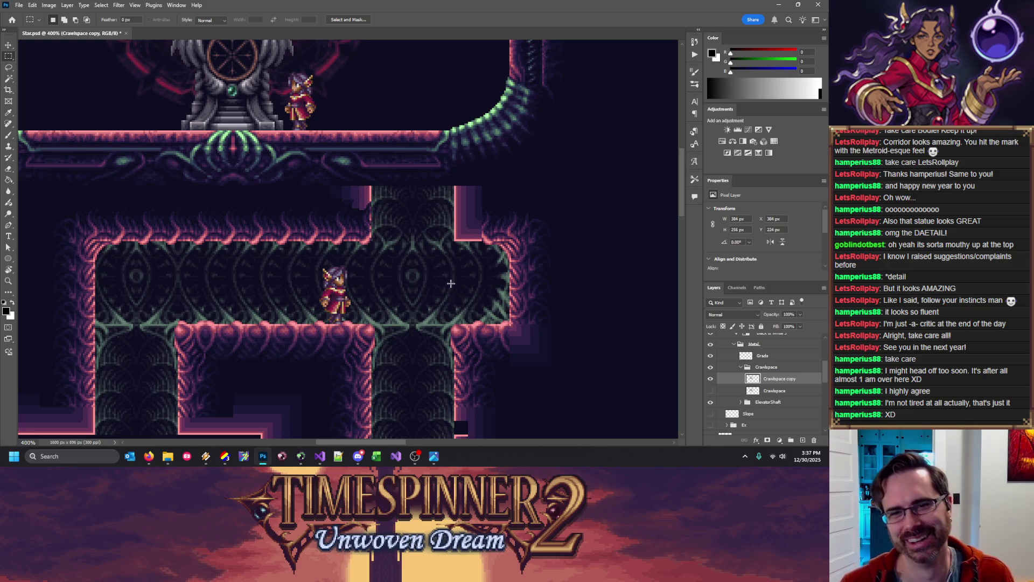
Scroll down to review the lower crawlspace corridors, then show the pixel grid again
scroll(445, 244, down, 1)
scroll(445, 244, down, 3)
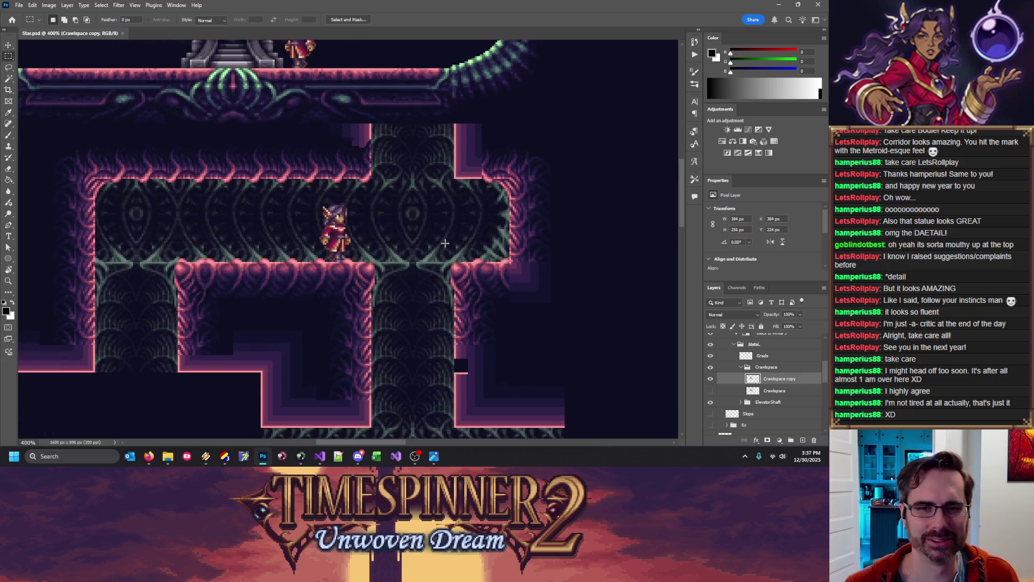
scroll(350, 229, down, 3)
scroll(276, 229, down, 5)
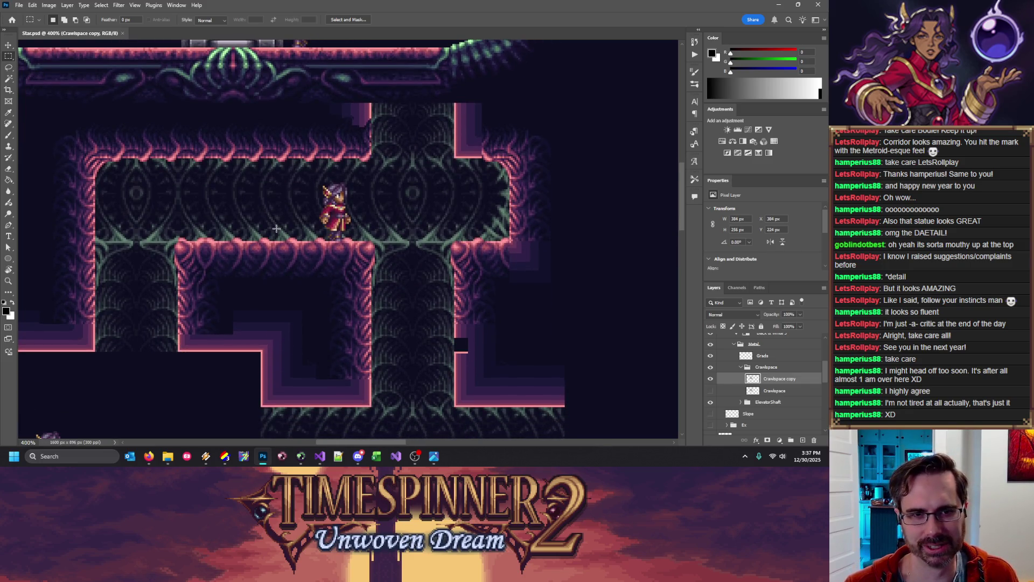
scroll(293, 204, down, 2)
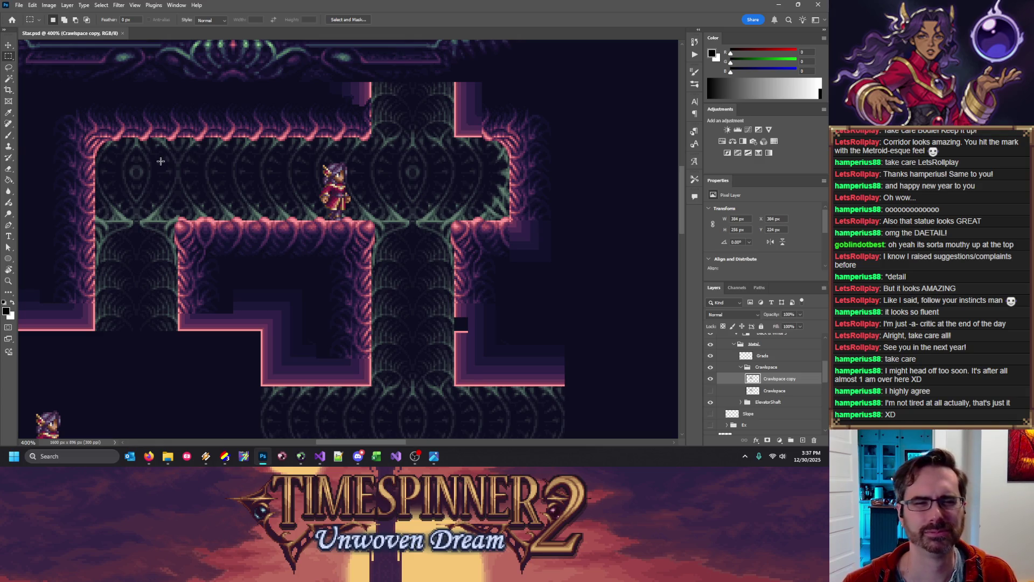
scroll(282, 198, up, 1)
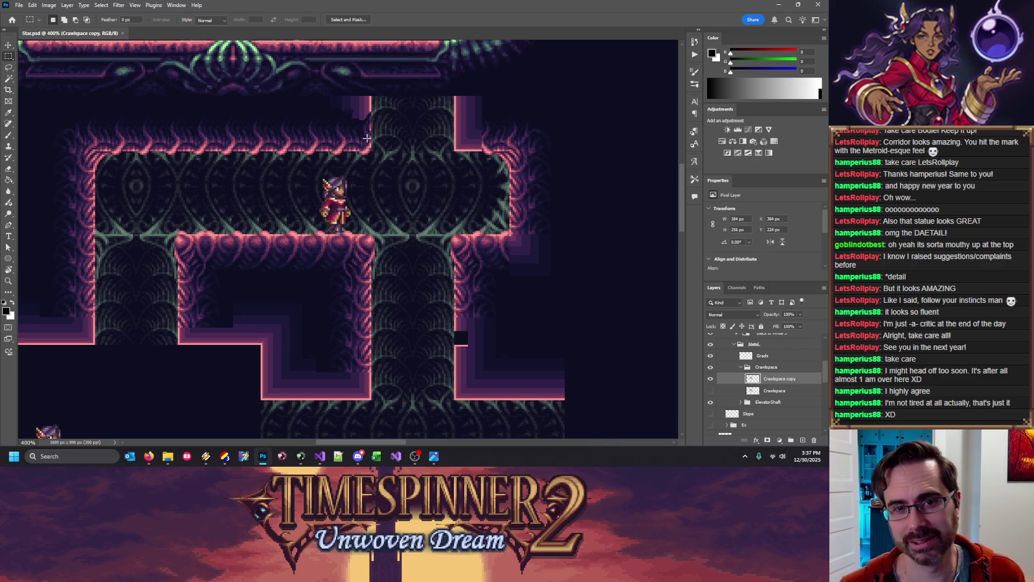
drag(380, 161, 329, 92)
click(403, 178)
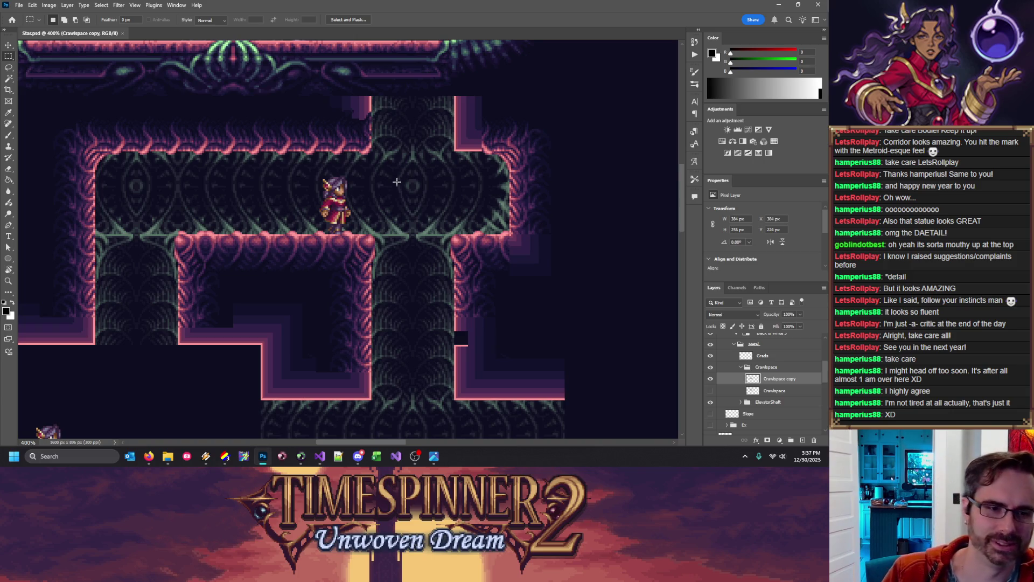
scroll(215, 272, up, 1)
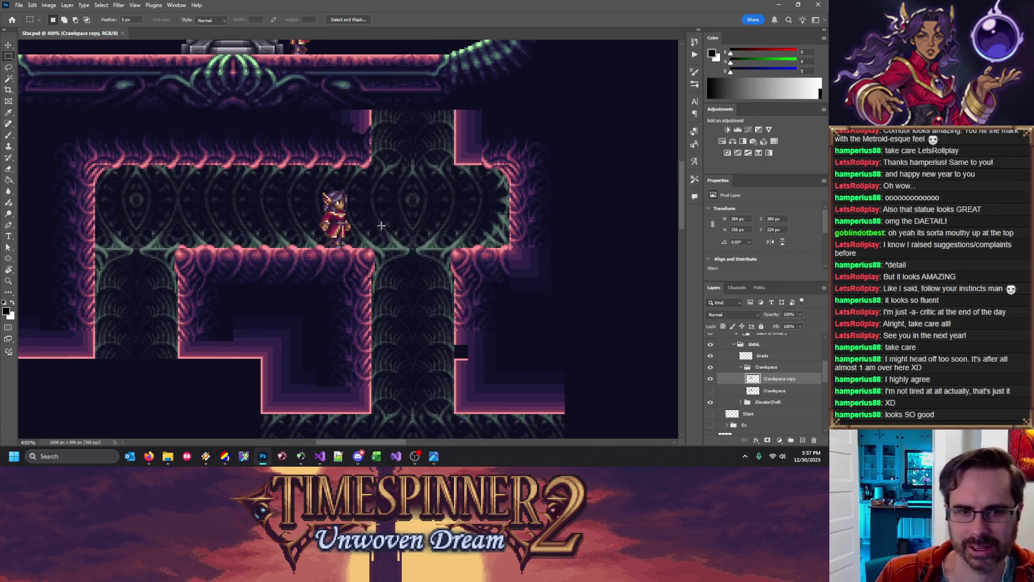
scroll(381, 226, down, 1)
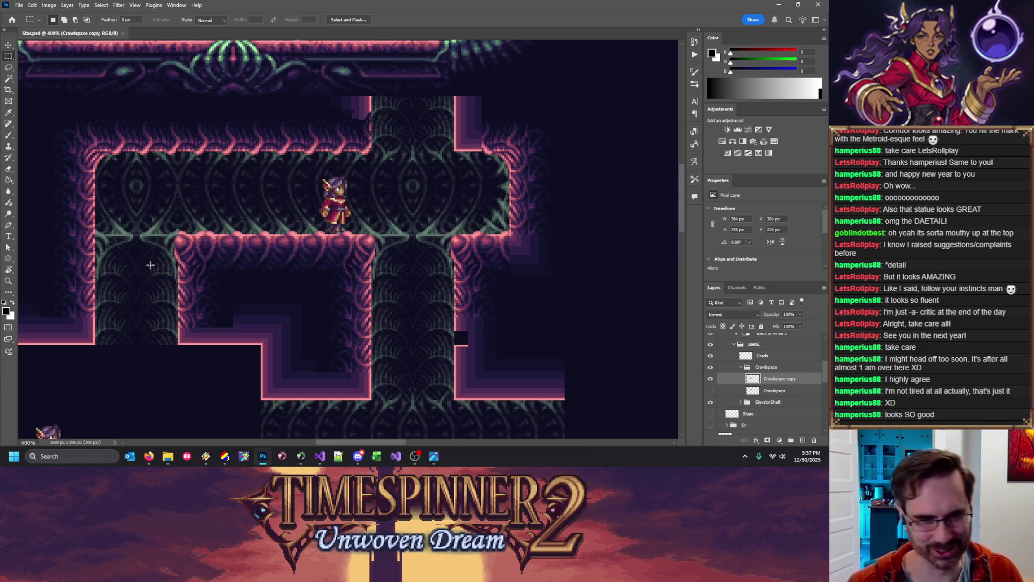
key(ctrl+apostrophe)
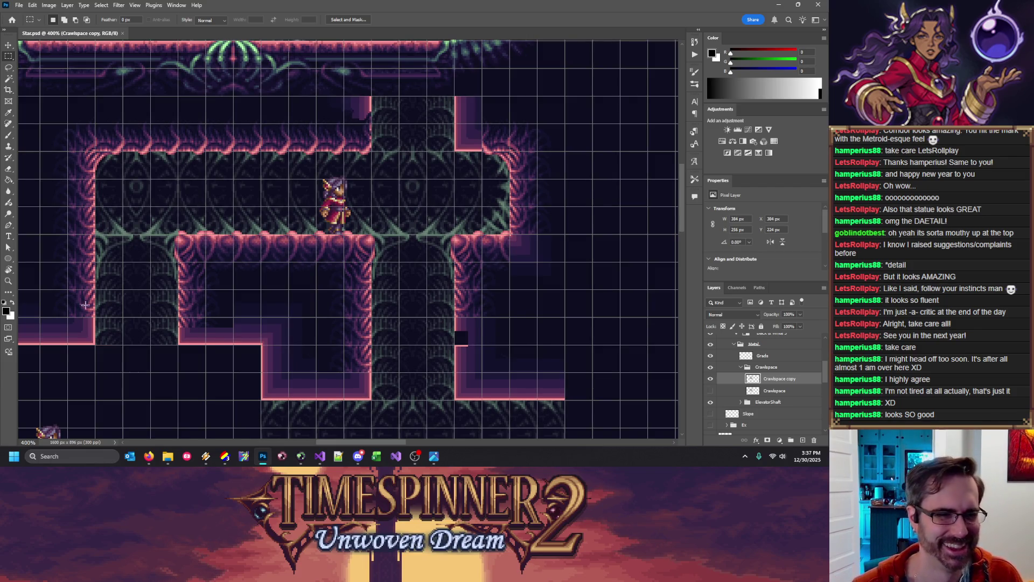
scroll(87, 299, down, 1)
scroll(89, 296, down, 2)
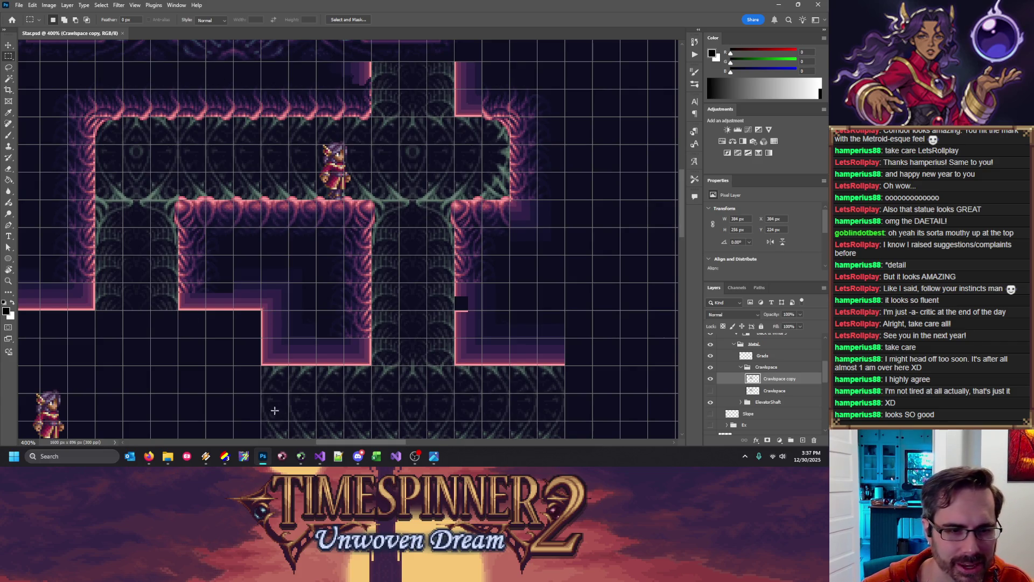
drag(369, 446, 324, 293)
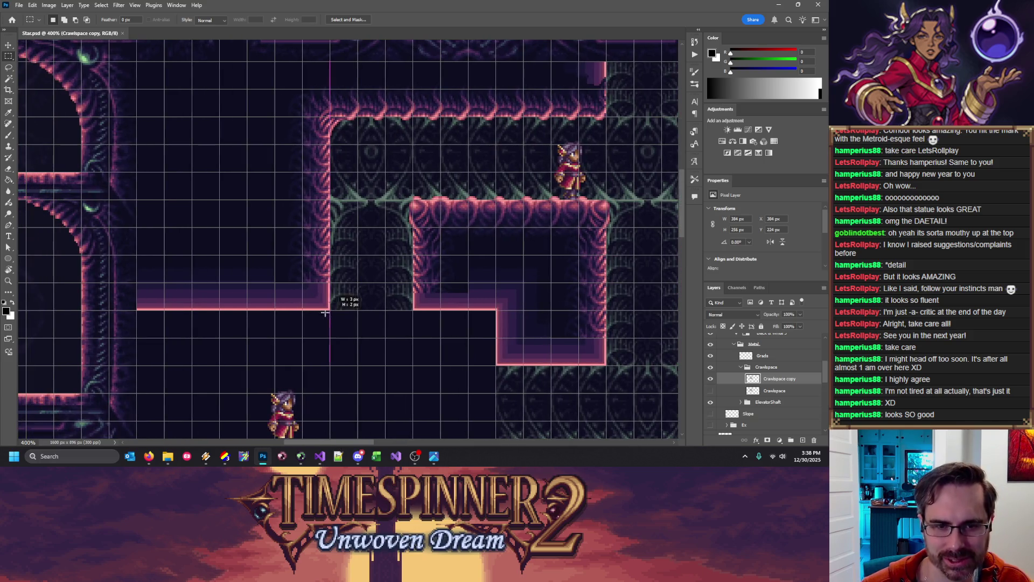
Copy the upper corridor's spiky pink edge strip to a new layer and move it onto the left ledge
drag(164, 199, 335, 316)
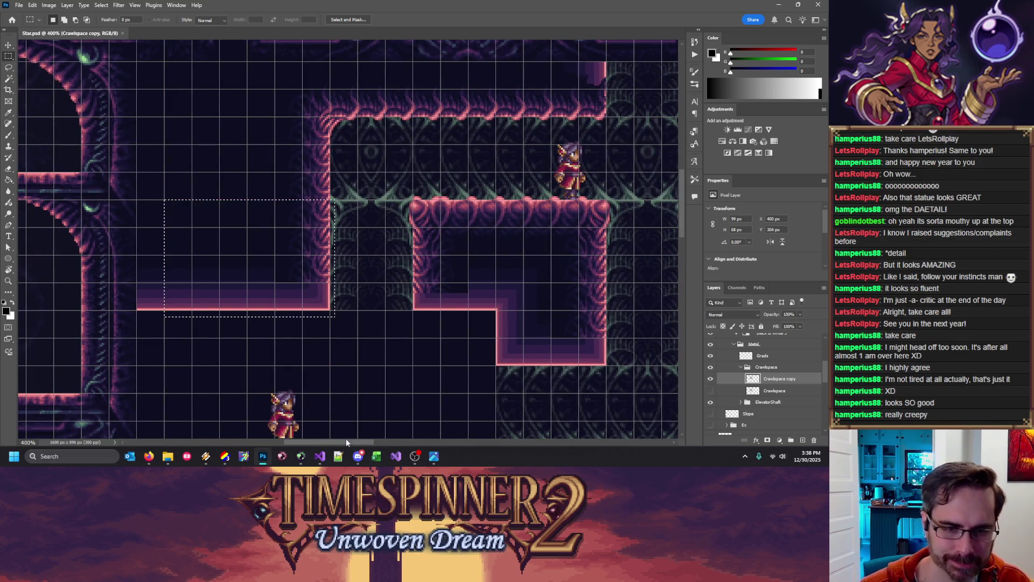
drag(347, 441, 440, 152)
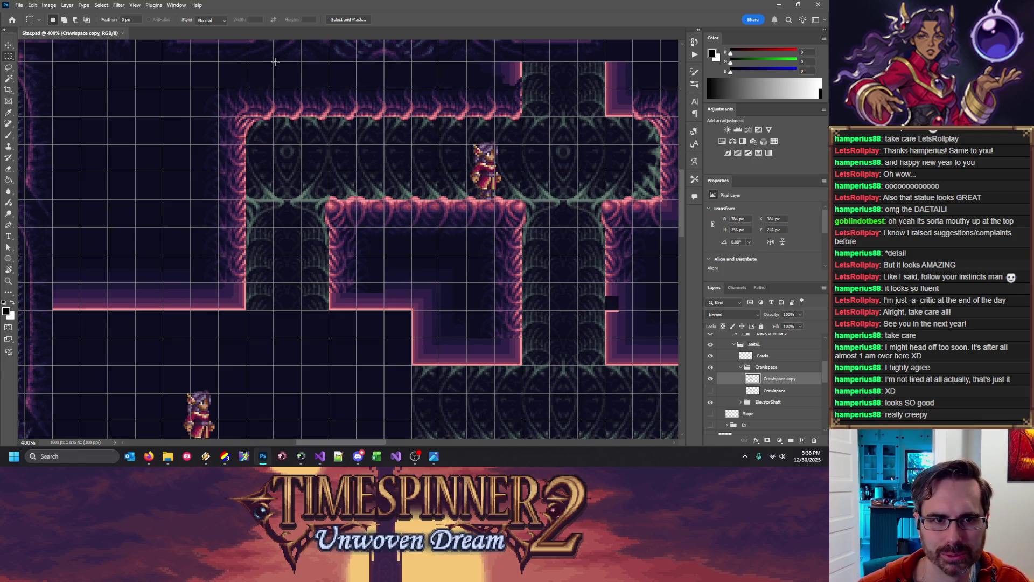
drag(52, 336, 248, 256)
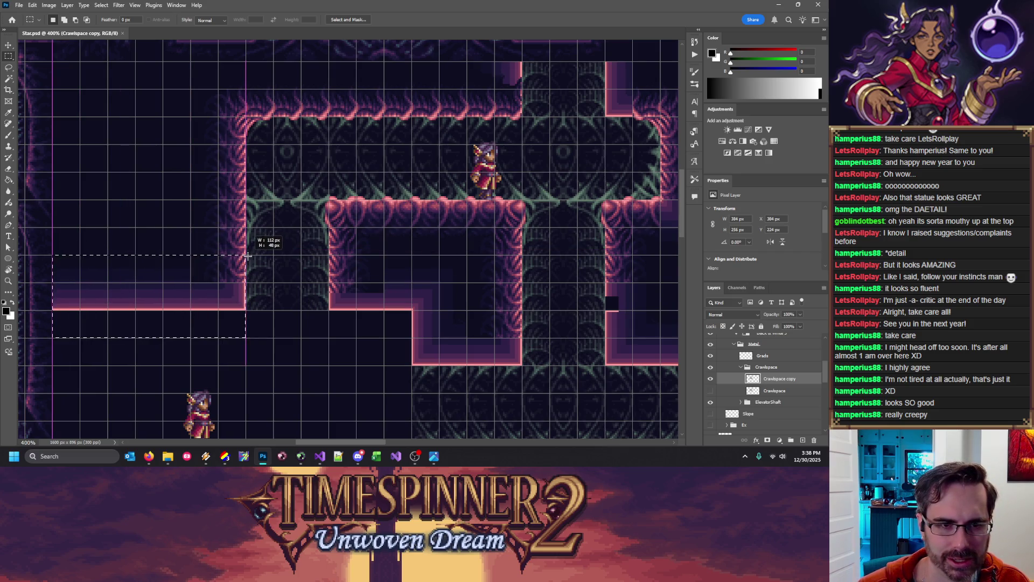
drag(185, 301, 401, 111)
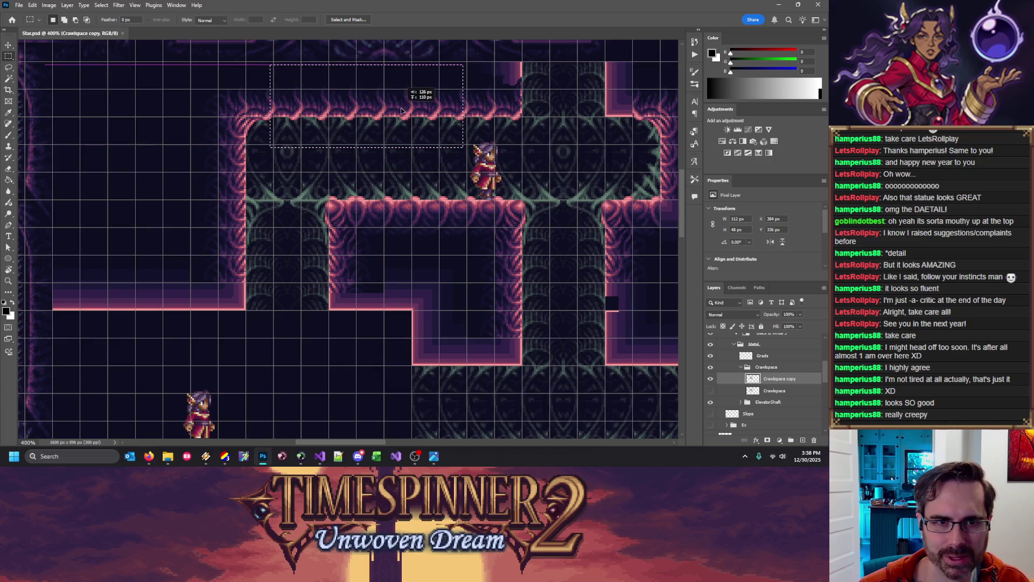
key(ctrl+j)
mouse_move(392, 115)
mouse_down()
mouse_move(171, 283)
mouse_move(199, 291)
mouse_up()
Delete the dark pixels above the spikes using the Magic Wand, then select the strip's right end
key(w)
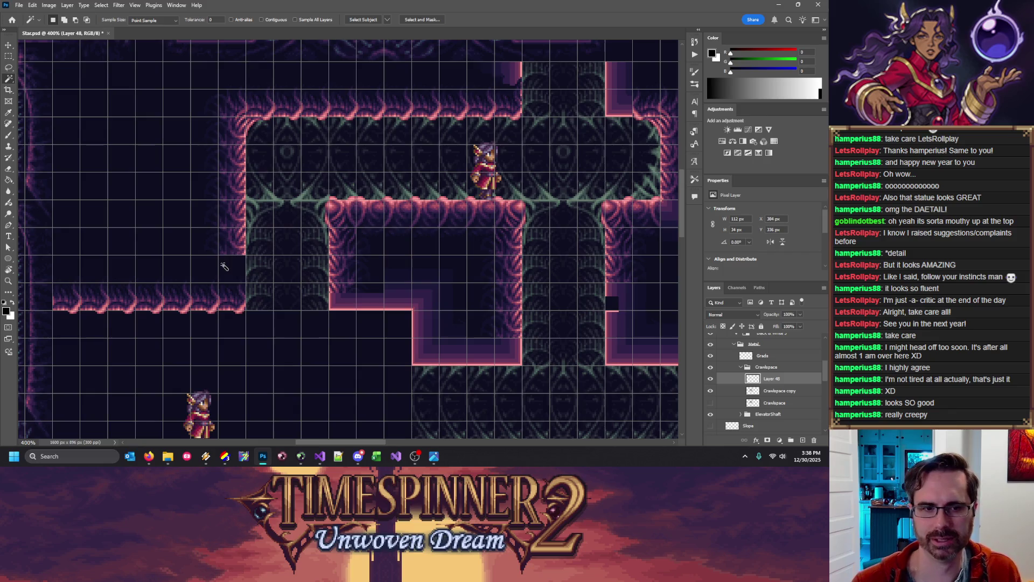
click(10, 67)
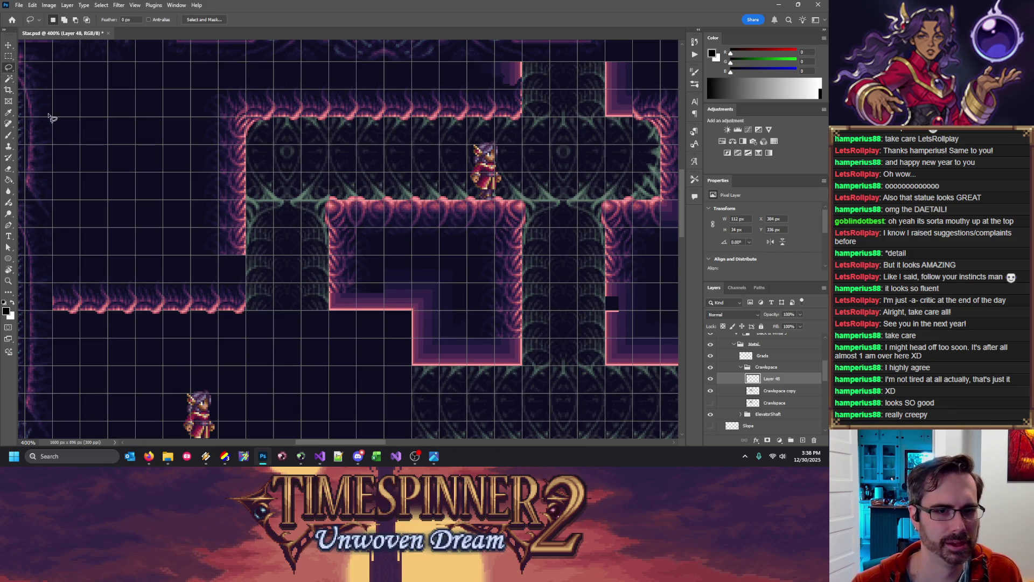
key(w)
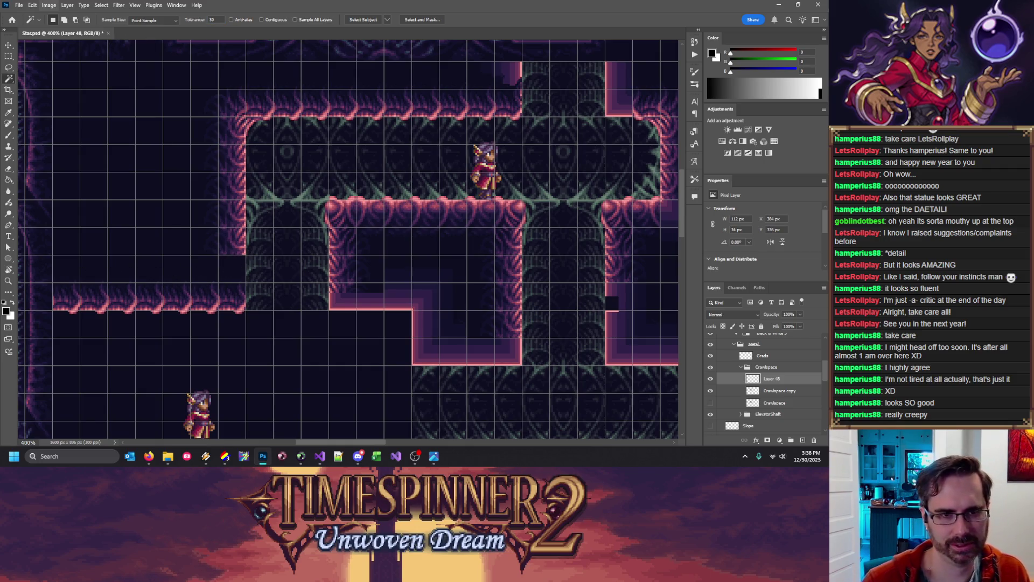
click(213, 293)
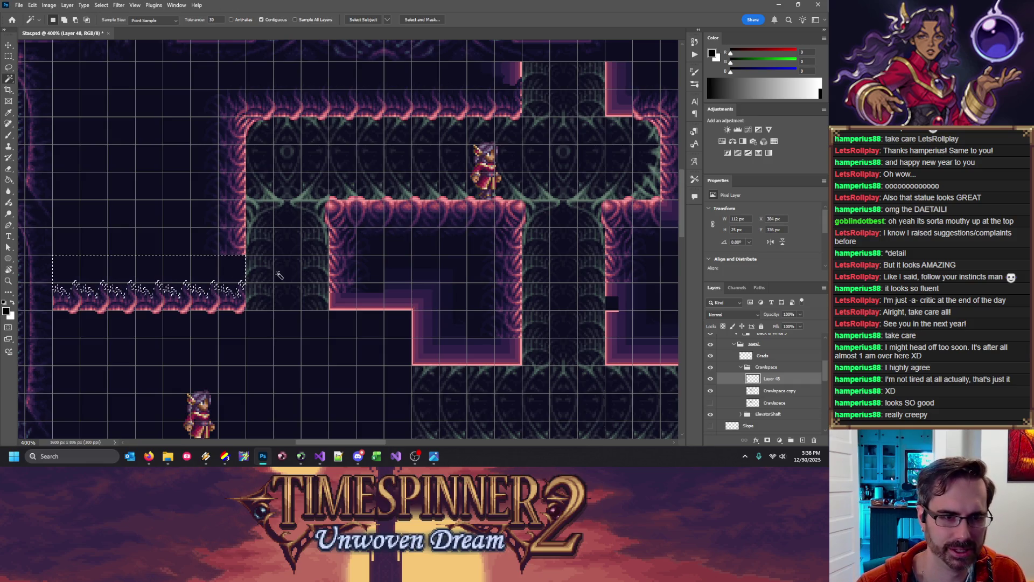
key(Delete)
key(m)
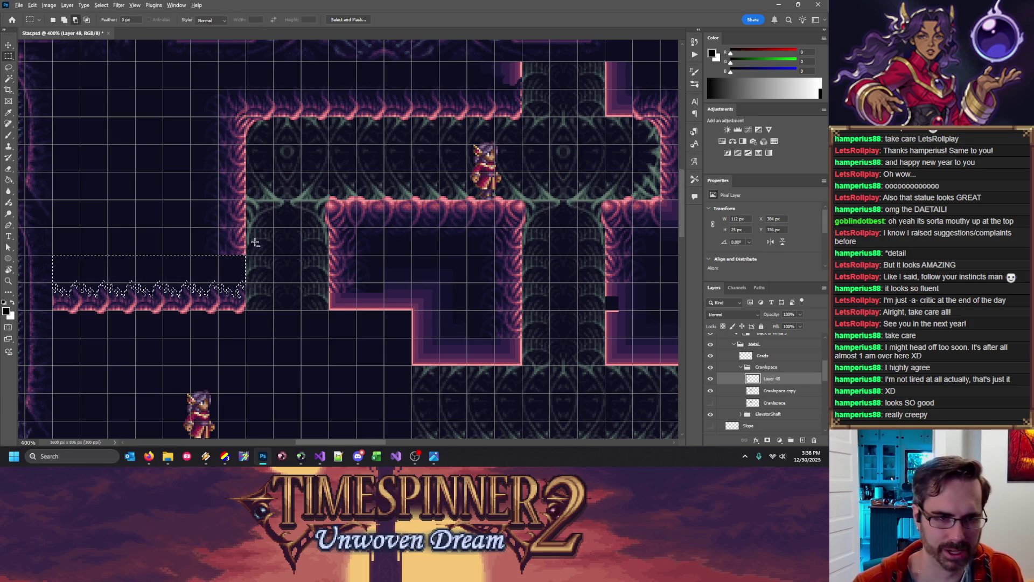
drag(207, 313, 283, 251)
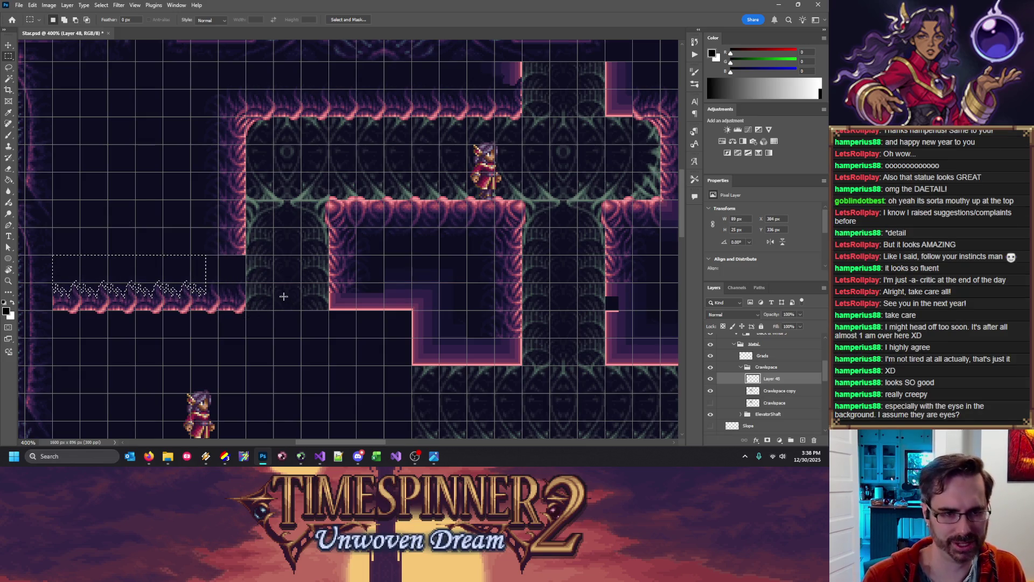
key(ctrl+z)
drag(46, 237, 204, 318)
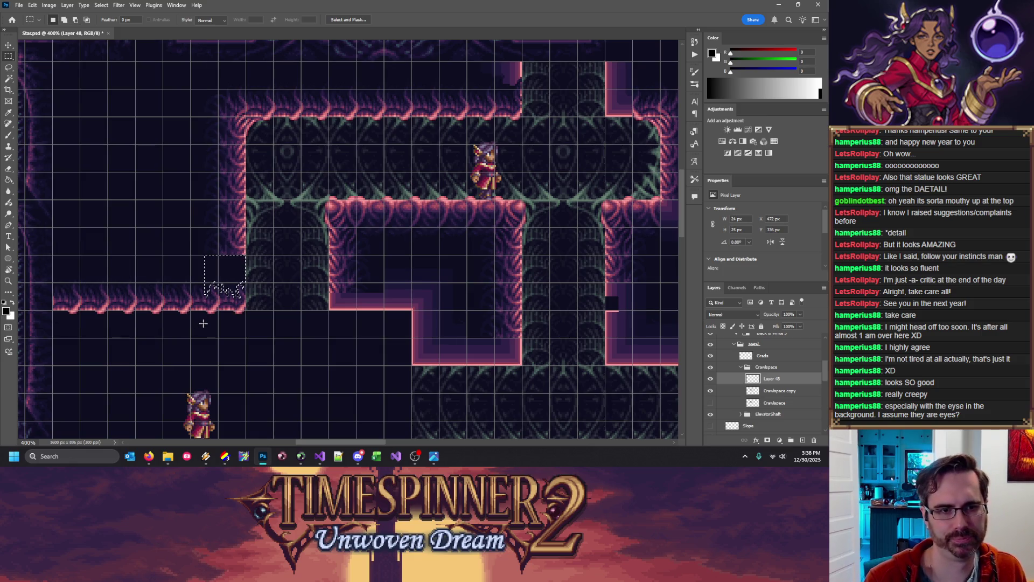
key(ctrl+apostrophe)
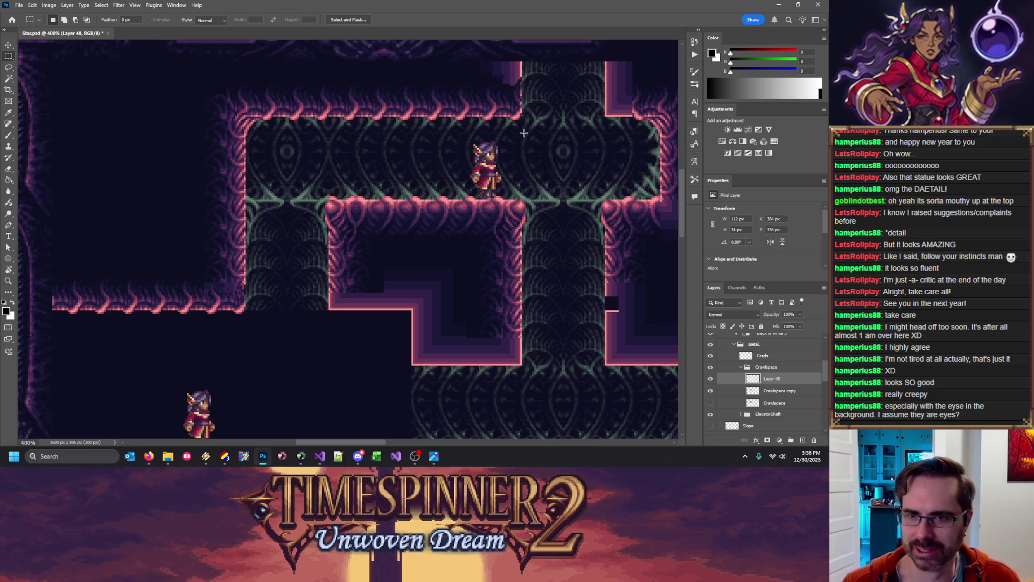
scroll(522, 189, up, 2)
scroll(561, 236, up, 3)
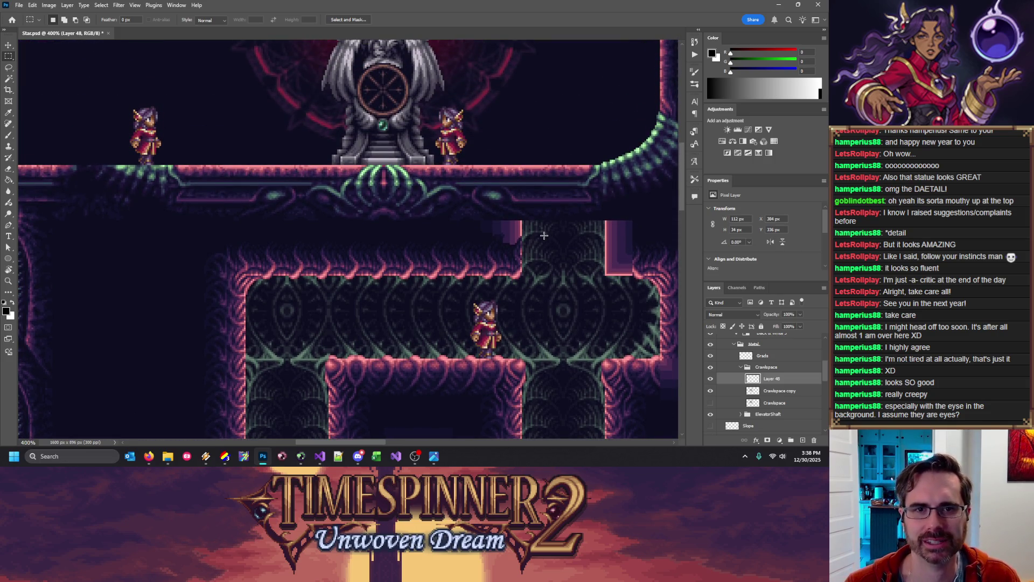
scroll(544, 235, down, 2)
scroll(375, 205, down, 2)
scroll(295, 258, down, 1)
scroll(291, 258, down, 1)
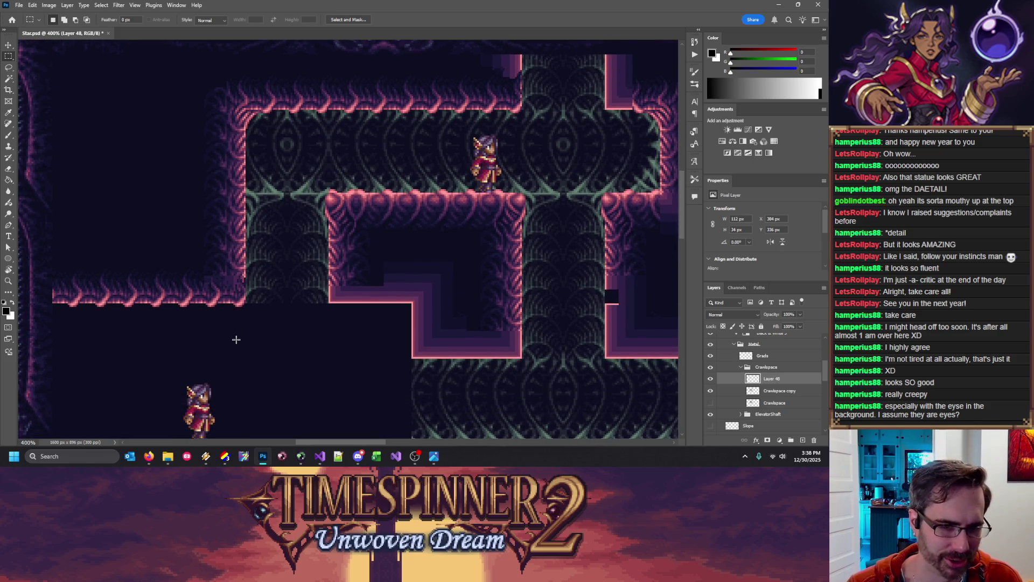
scroll(253, 345, down, 1)
scroll(291, 339, up, 1)
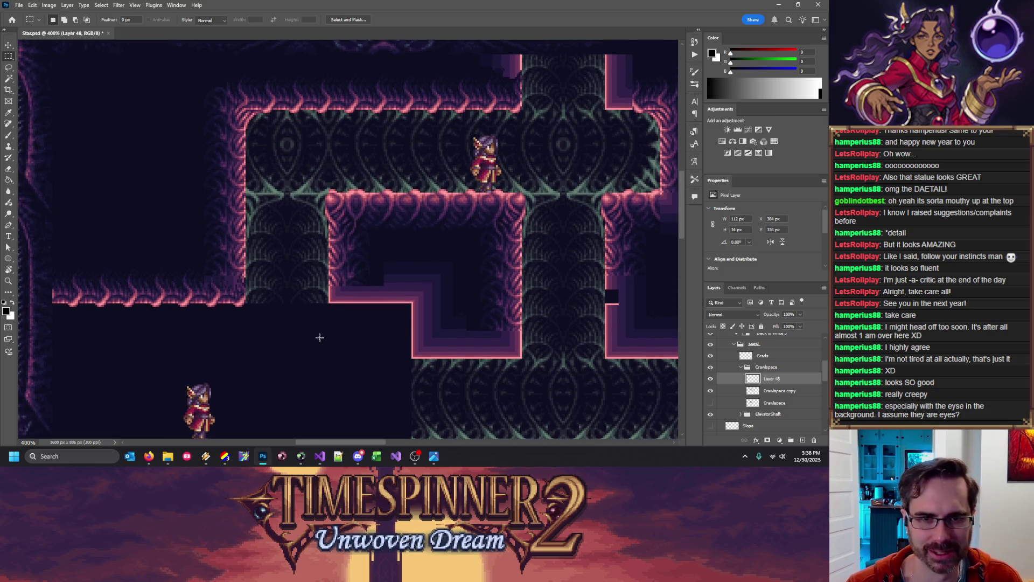
scroll(278, 344, up, 1)
scroll(287, 341, down, 1)
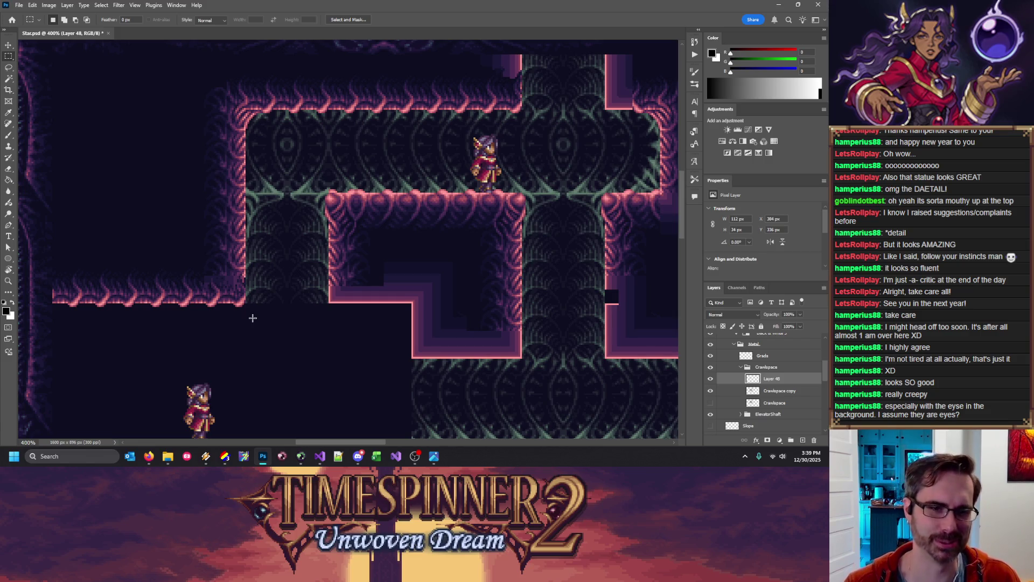
scroll(638, 375, down, 1)
click(710, 379)
click(711, 379)
click(711, 380)
click(710, 379)
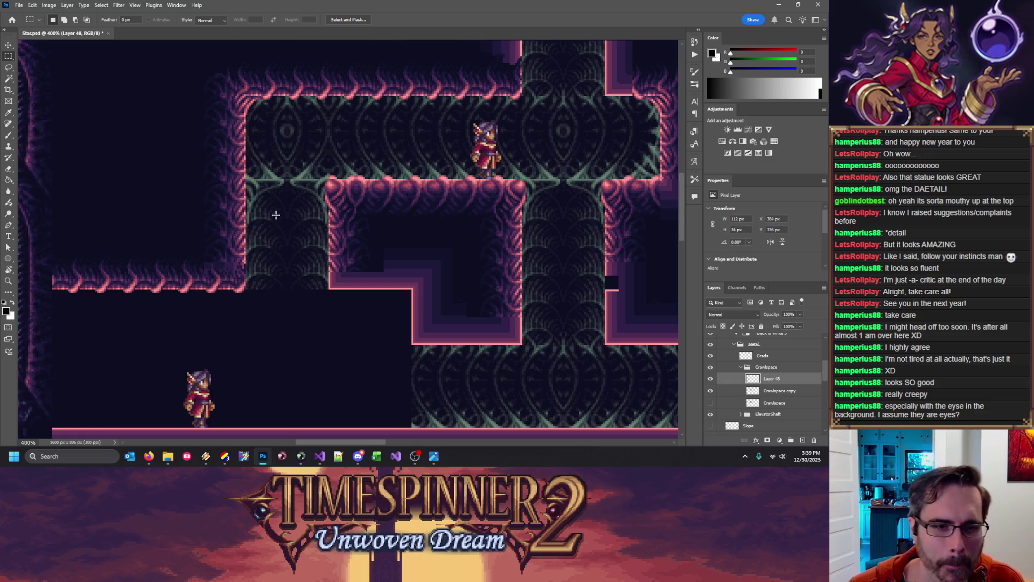
key(alt+bracketleft)
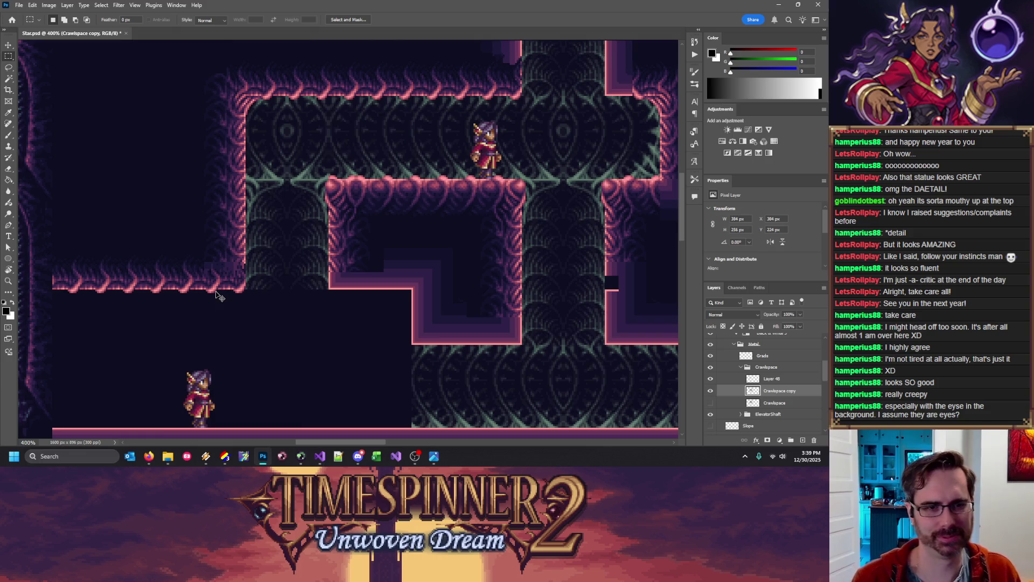
Duplicate a 32×16 px wall-edge patch 32 px lower and merge it into Crawlspace copy
key(ctrl+apostrophe)
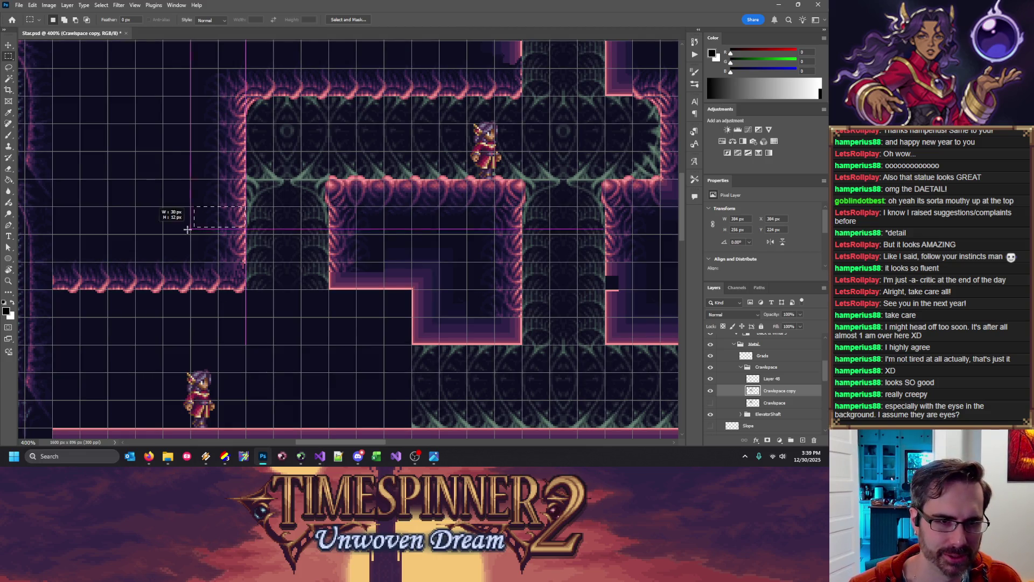
mouse_move(190, 206)
mouse_down()
mouse_move(246, 234)
mouse_move(225, 291)
mouse_up()
key(ctrl+j)
key(ctrl+apostrophe)
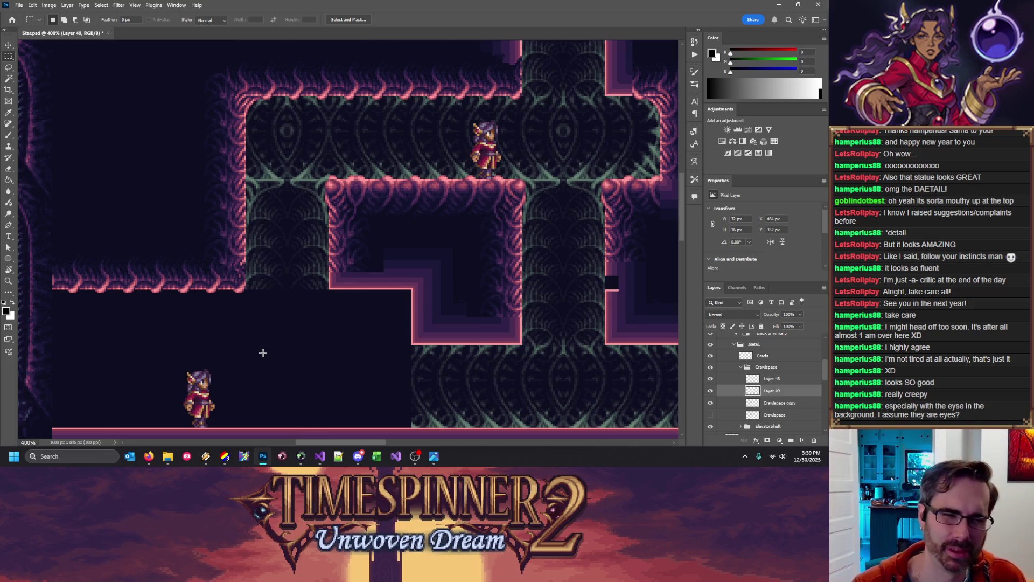
key(ctrl+e)
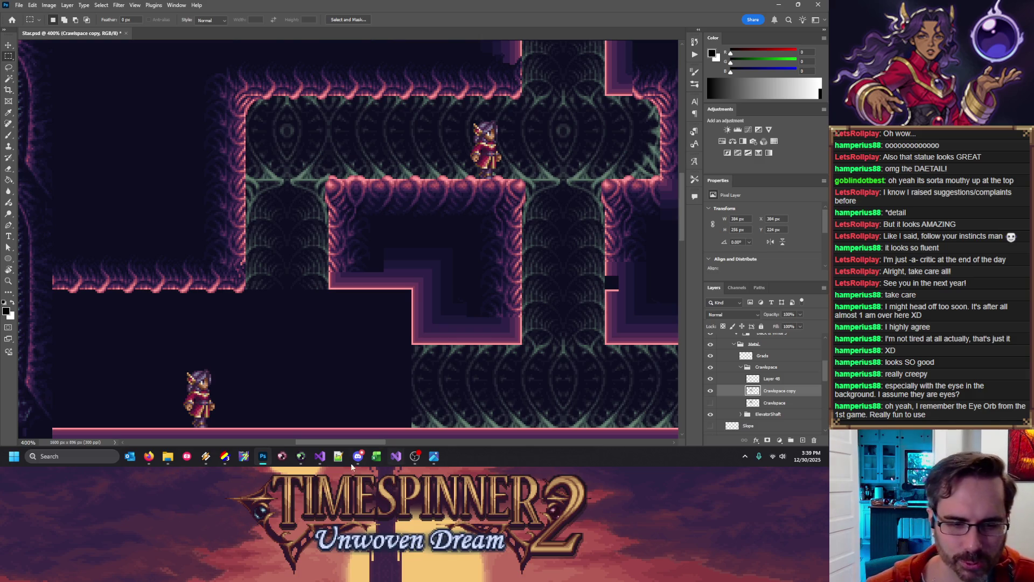
key(alt+Tab)
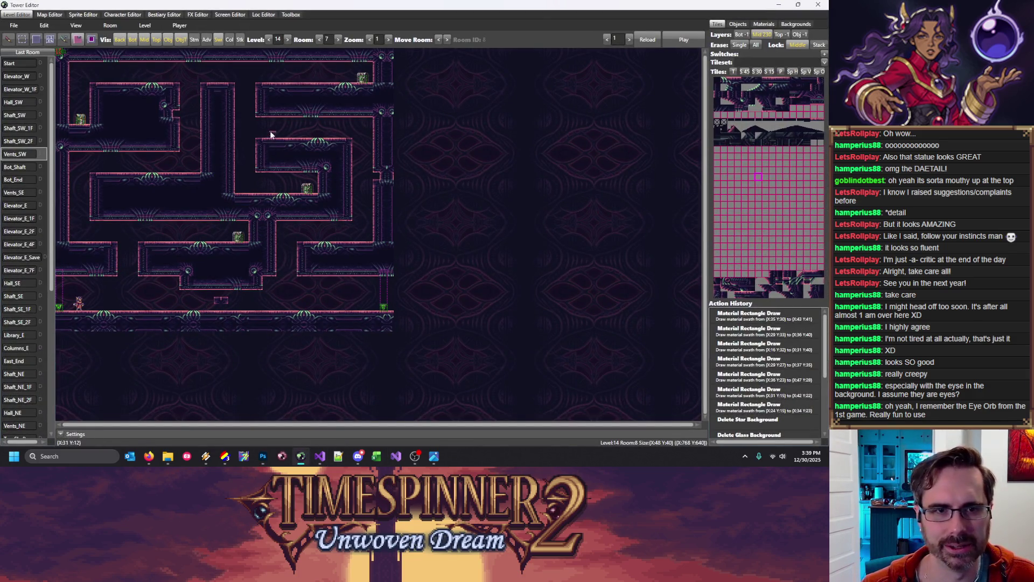
Briefly playtest the current room with a zoomed view, then stop
key(F5)
click(388, 39)
click(387, 39)
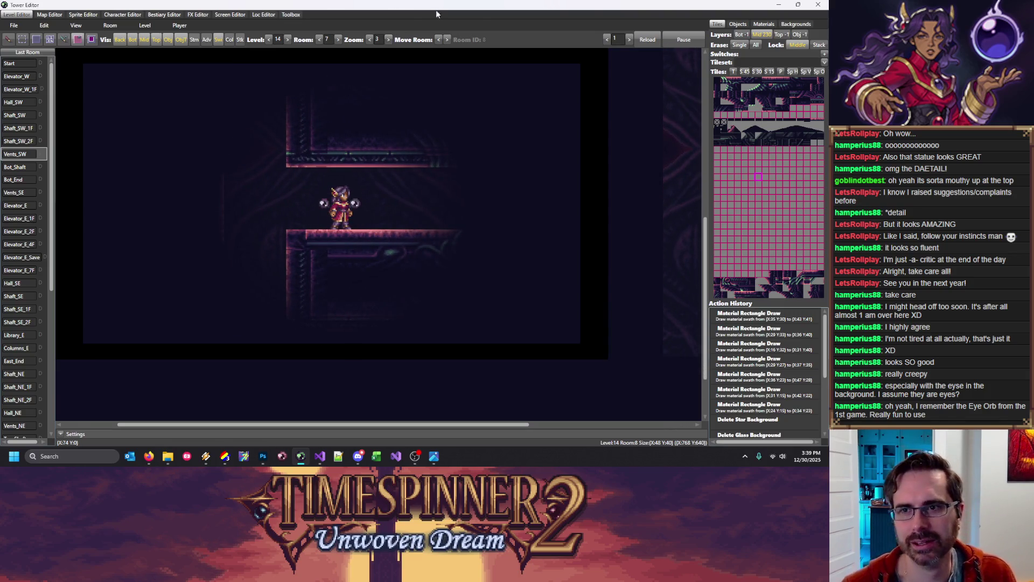
click(684, 40)
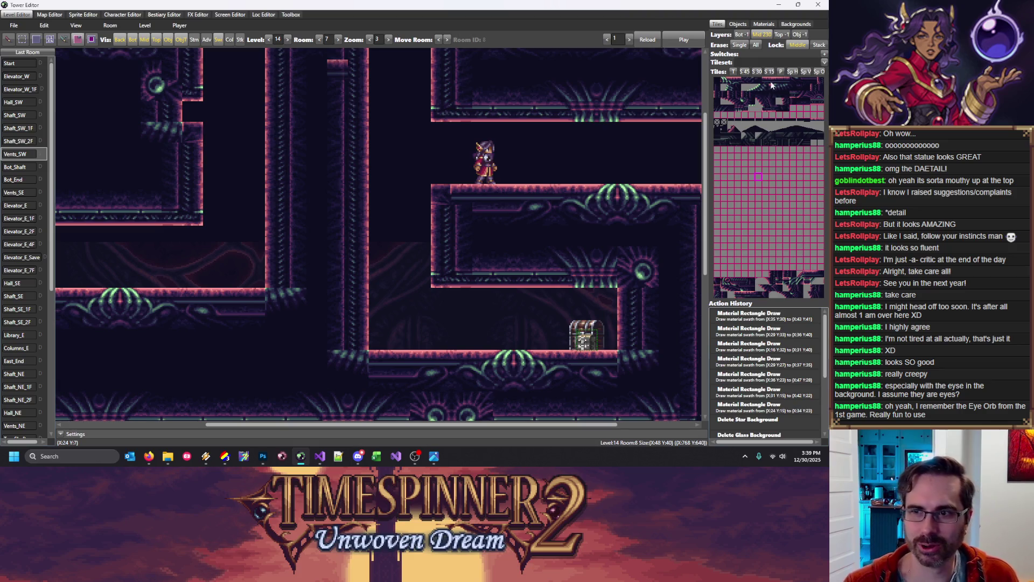
Paint corner and wall tiles at the right platform and along the lower corridor walls
click(731, 129)
click(441, 110)
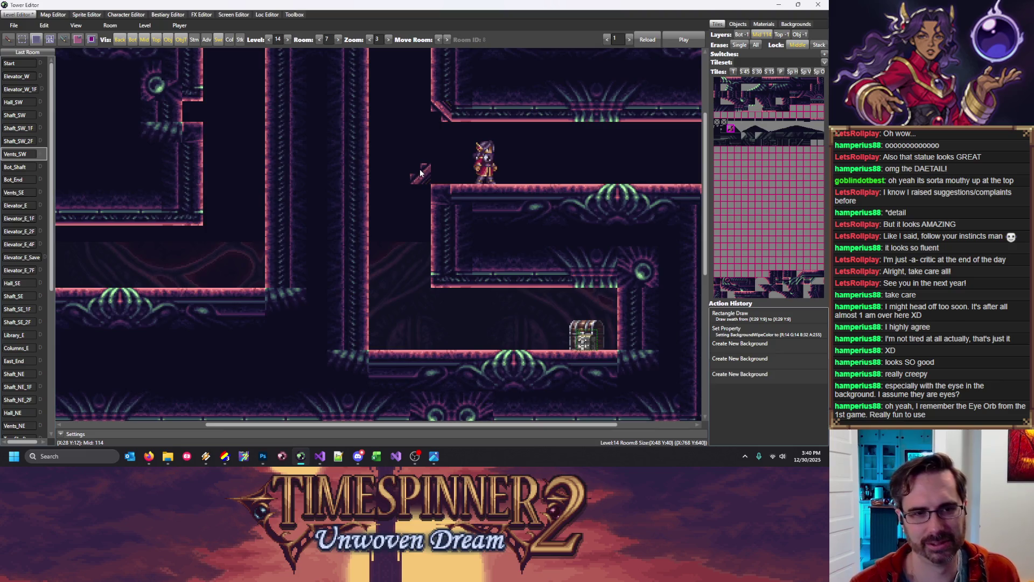
scroll(421, 172, down, 2)
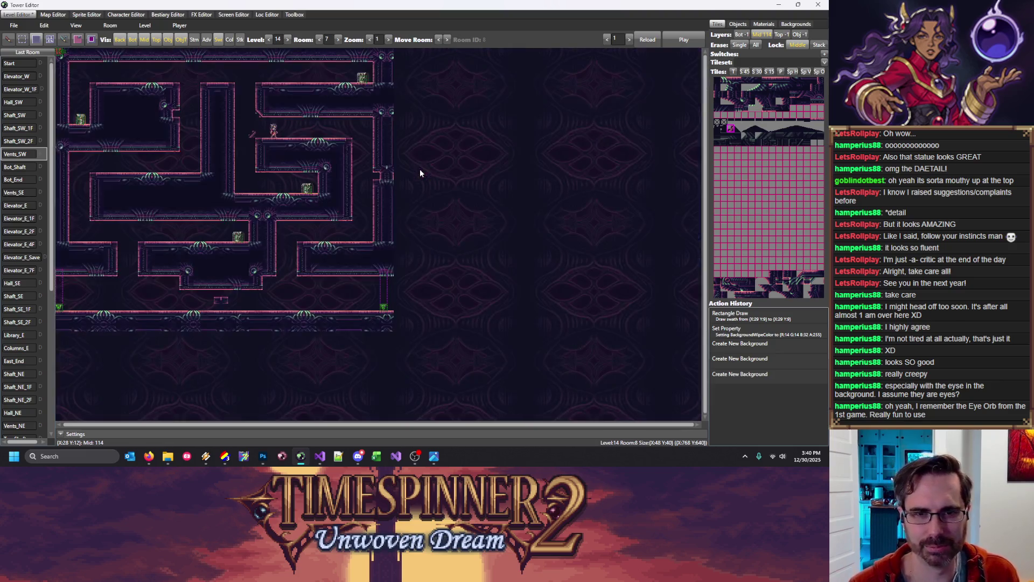
click(176, 149)
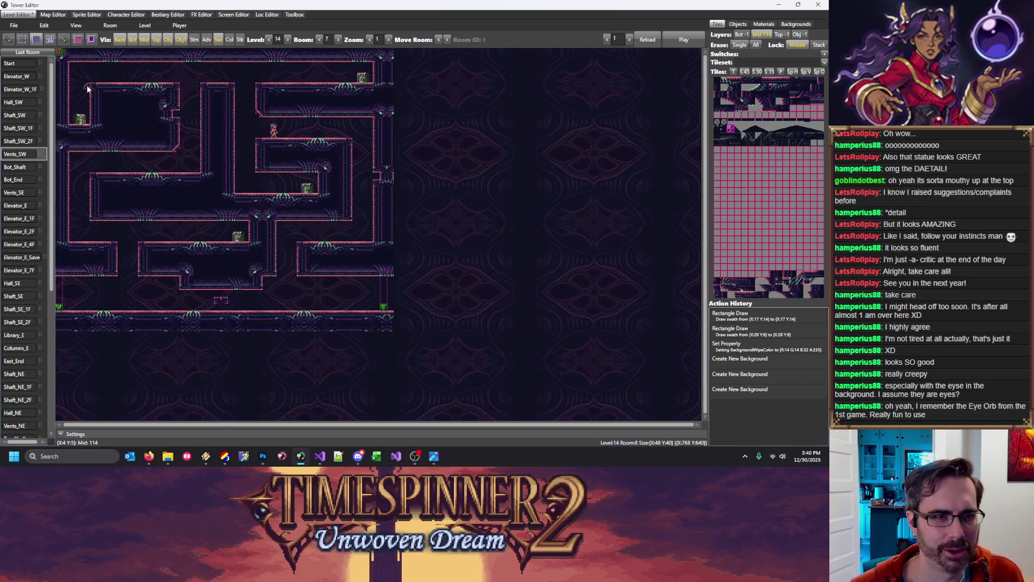
click(262, 171)
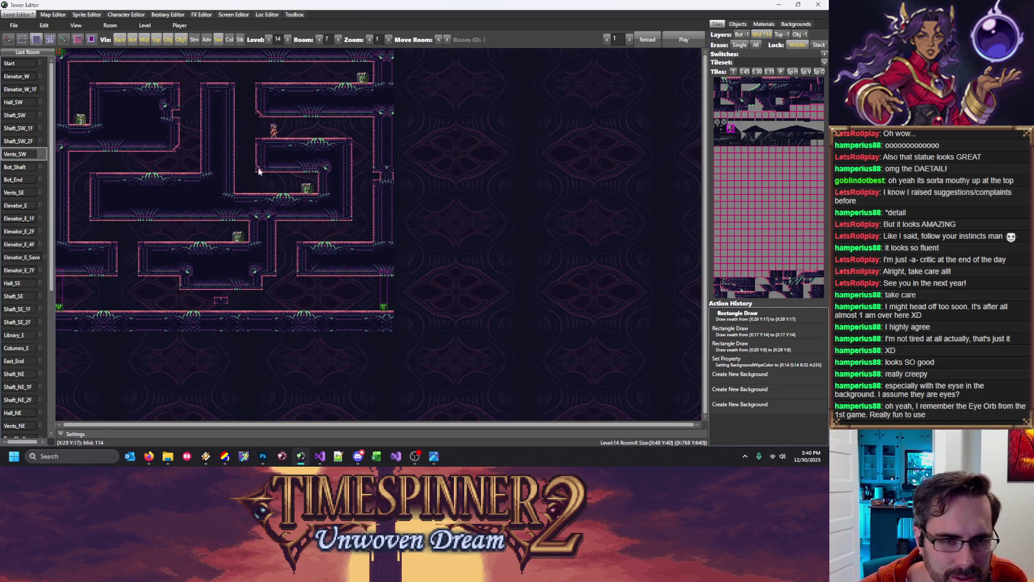
click(351, 220)
click(298, 273)
click(271, 273)
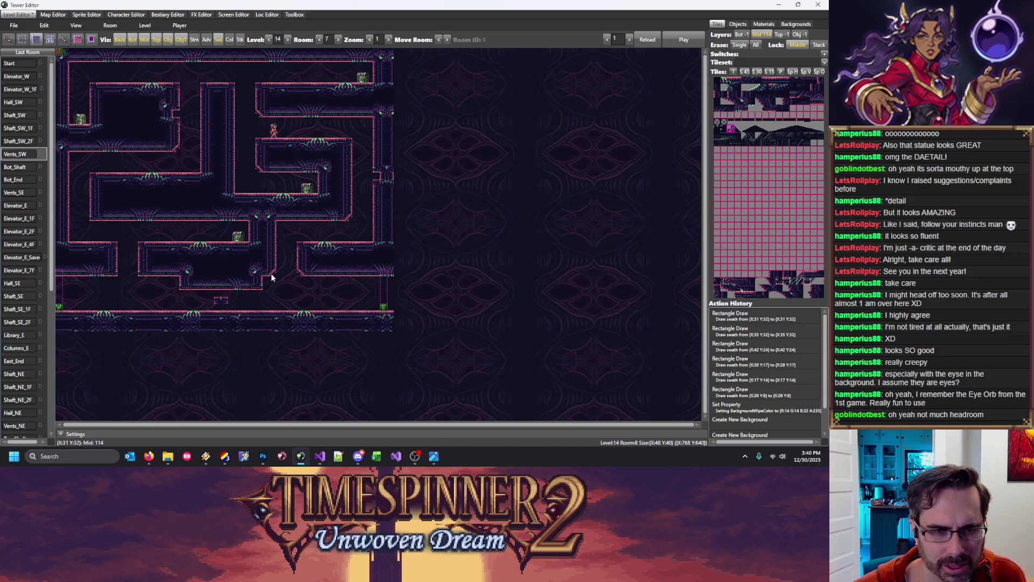
click(140, 275)
click(114, 273)
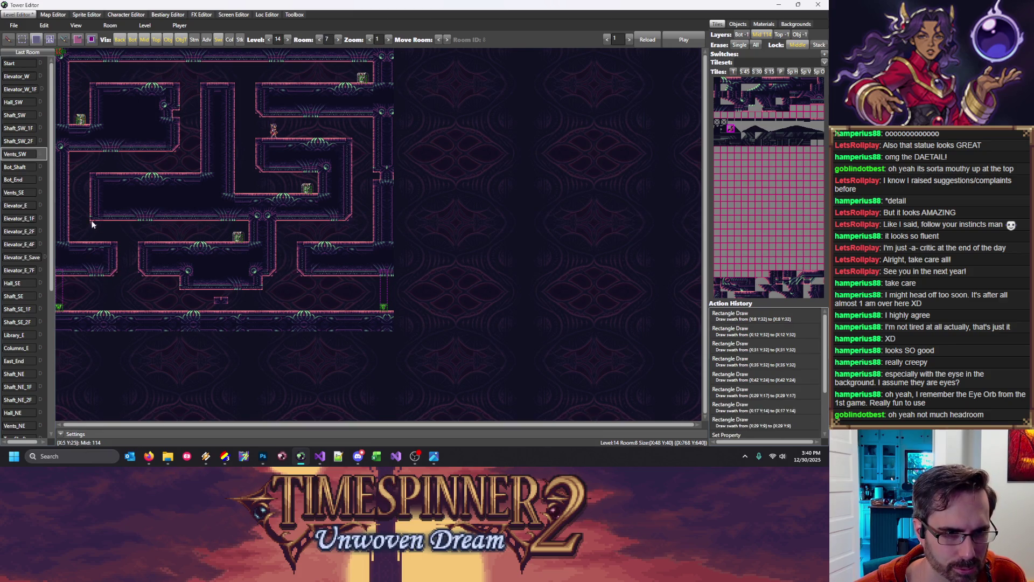
click(91, 219)
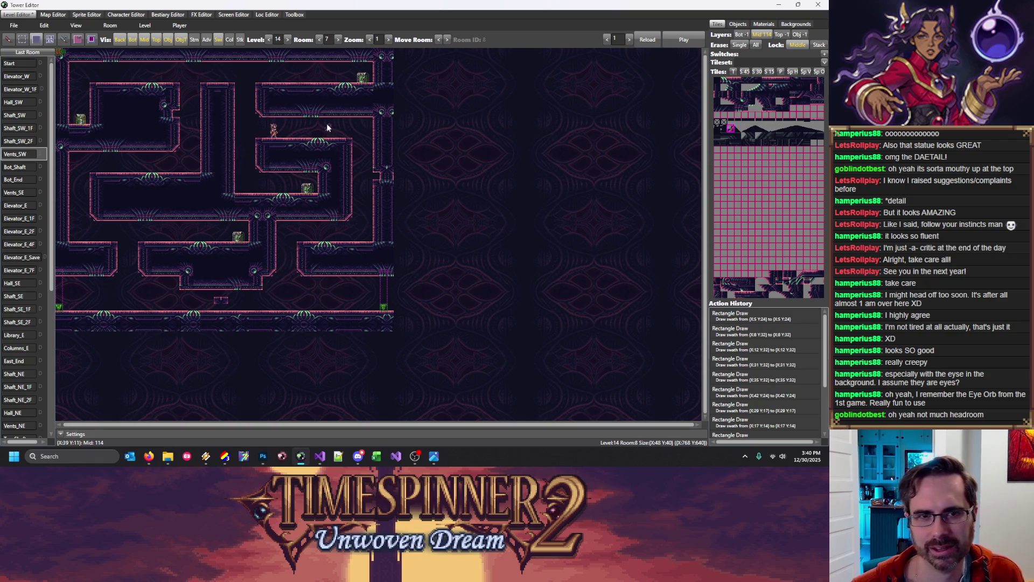
Save the level and play the room with an enlarged game view
key(ctrl+s)
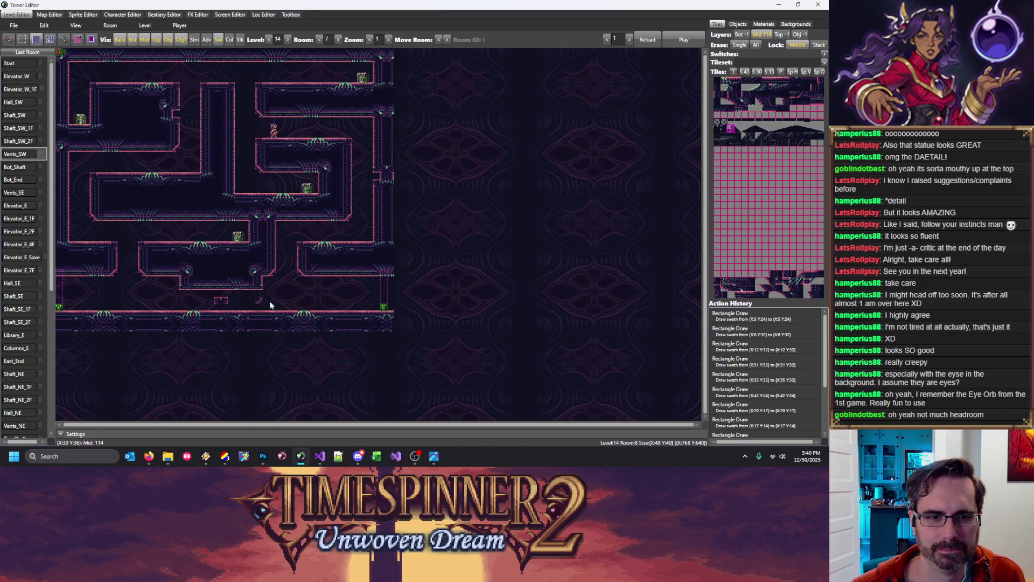
click(648, 40)
click(392, 38)
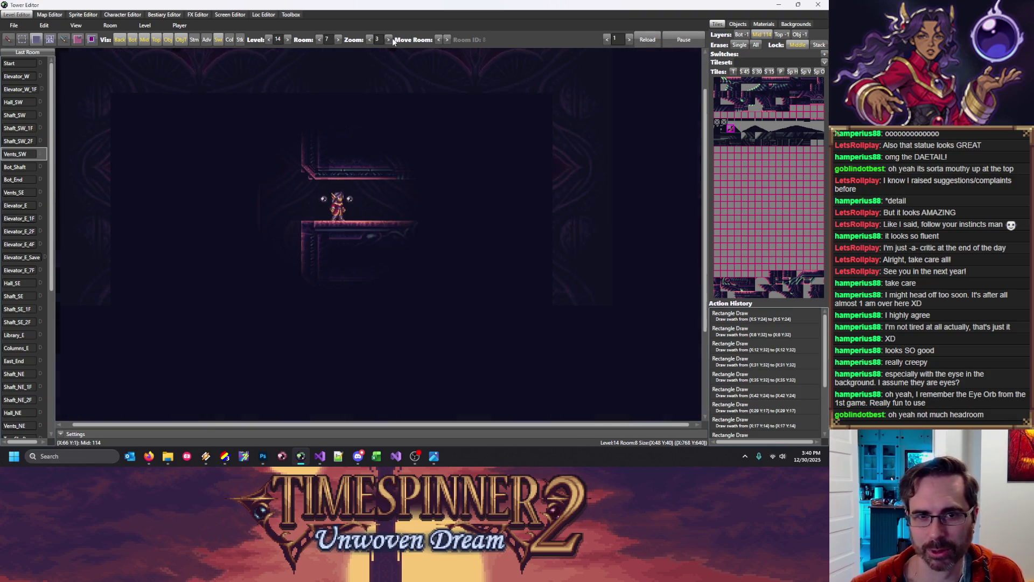
Zoom the game view to 3, then run, jump and drop the character through the narrow shaft's ledges
click(392, 40)
key(Left)
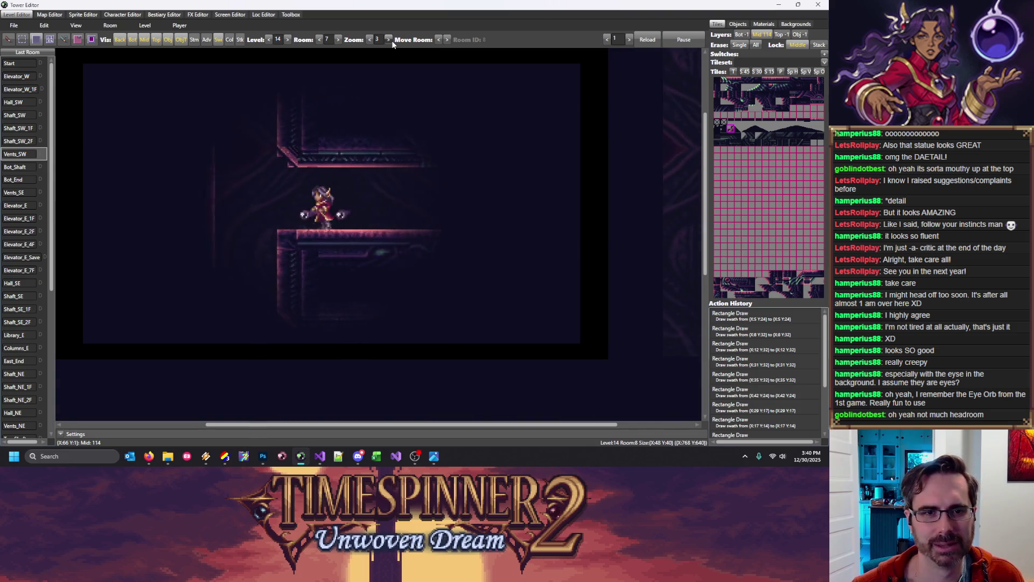
key(Left)
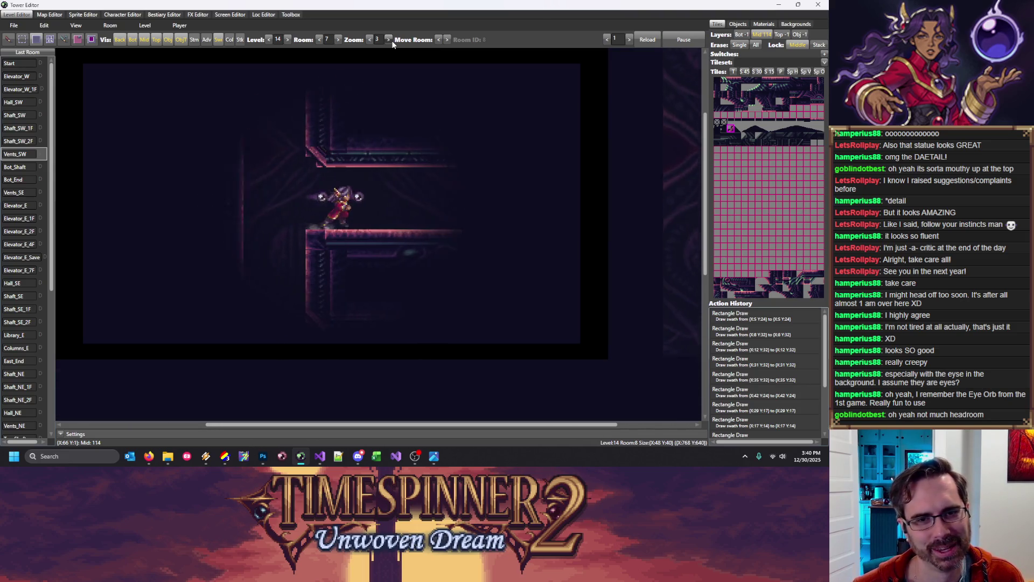
key(Right)
key(Left)
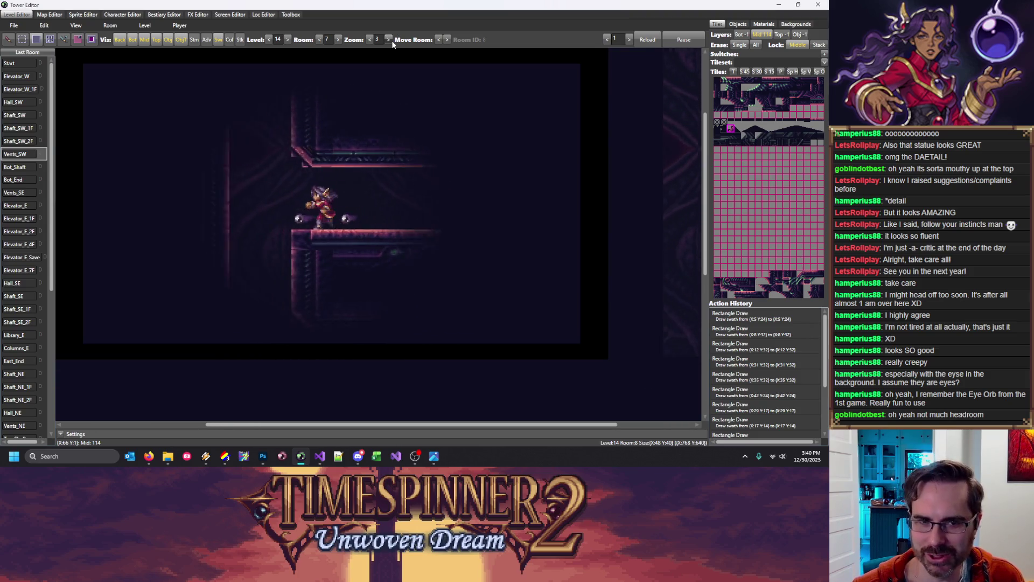
key(Left)
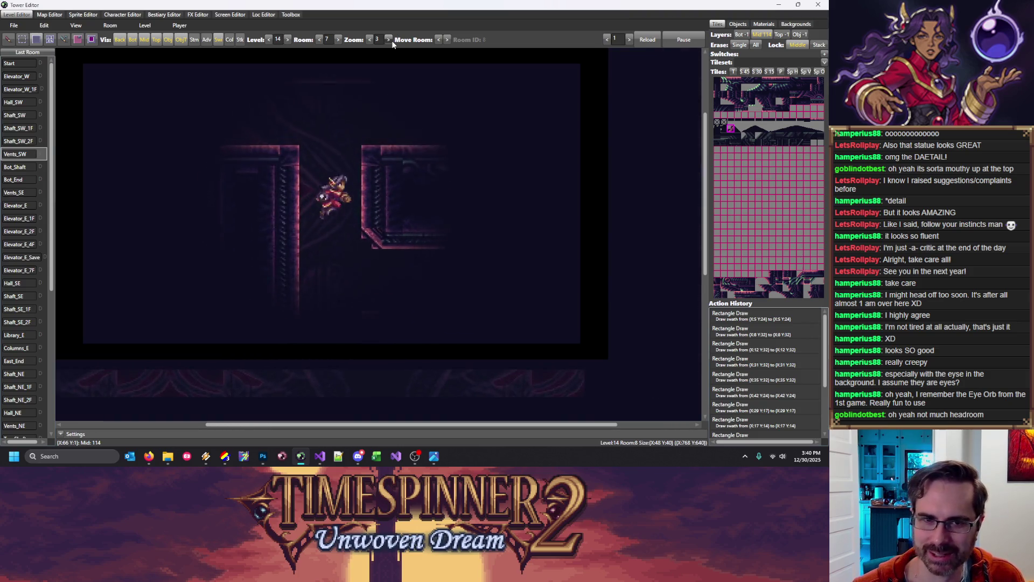
key(space)
key(space)
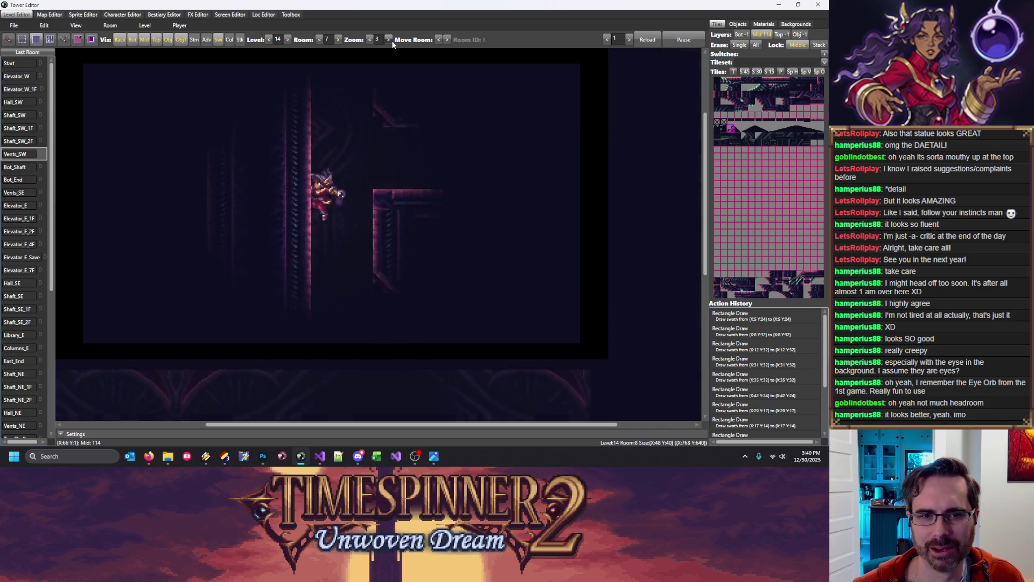
key(space)
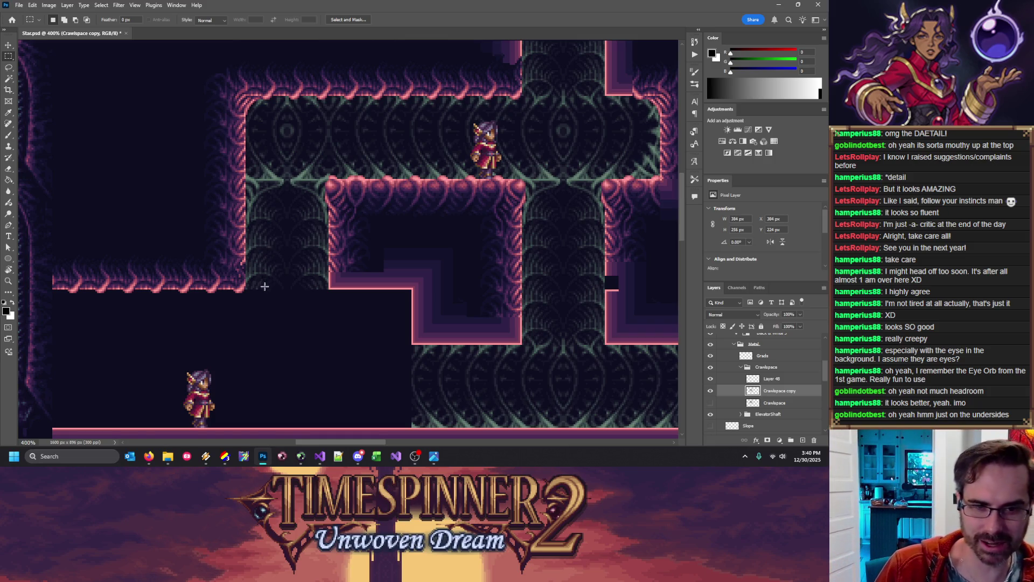
Zoom to 700% on the ledge corner and give Layer 48 a white layer mask
drag(232, 269, 273, 295)
key(ctrl+d)
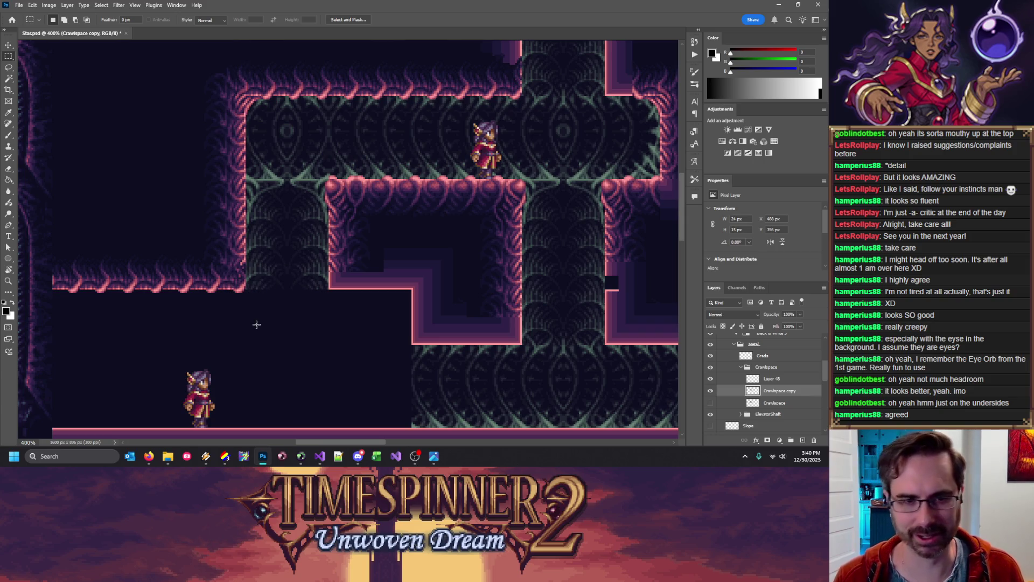
key(ctrl+plus)
key(ctrl+plus)
key(ctrl+plus)
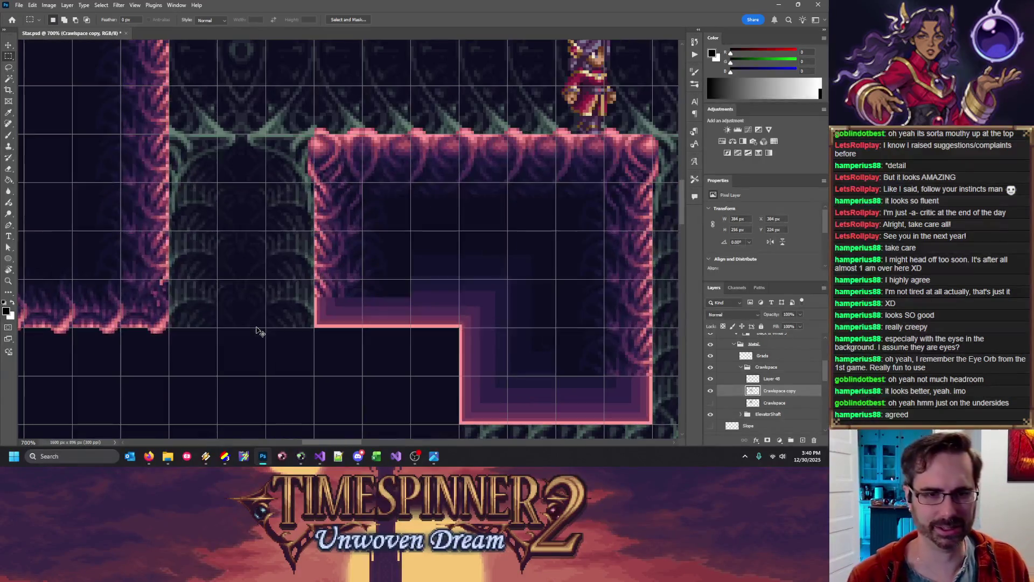
scroll(297, 359, down, 2)
drag(323, 442, 302, 443)
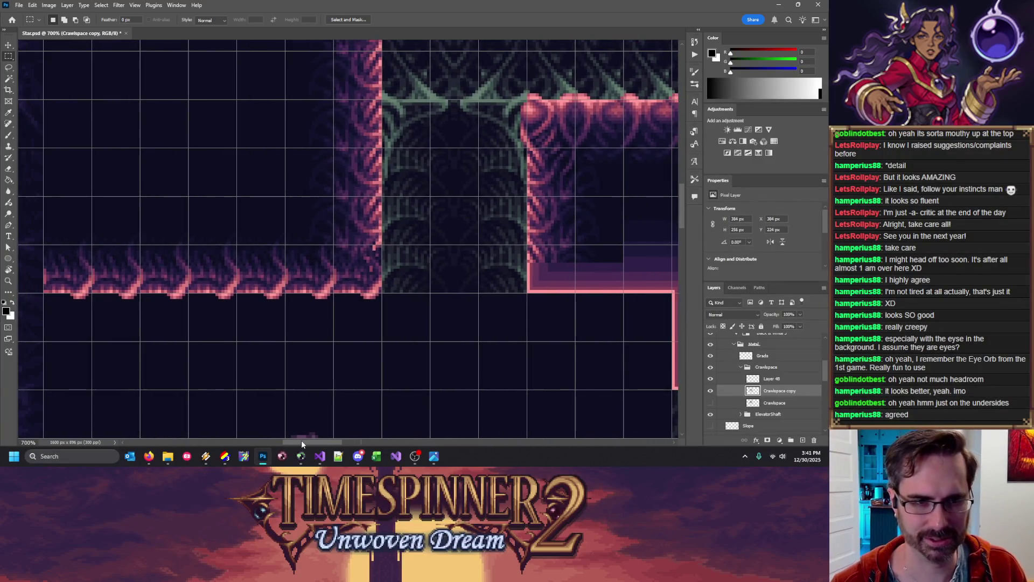
key(alt+bracketright)
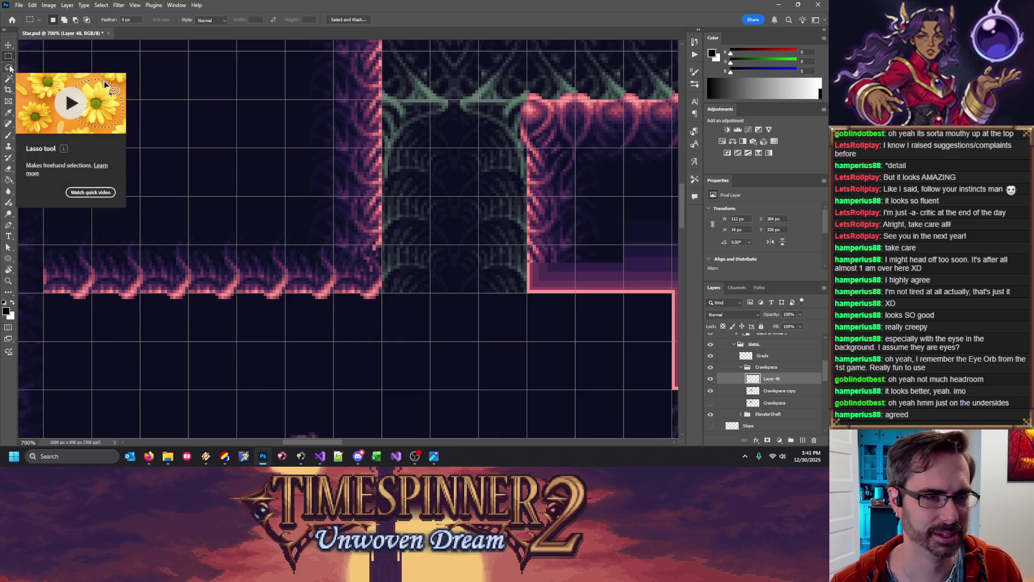
click(766, 441)
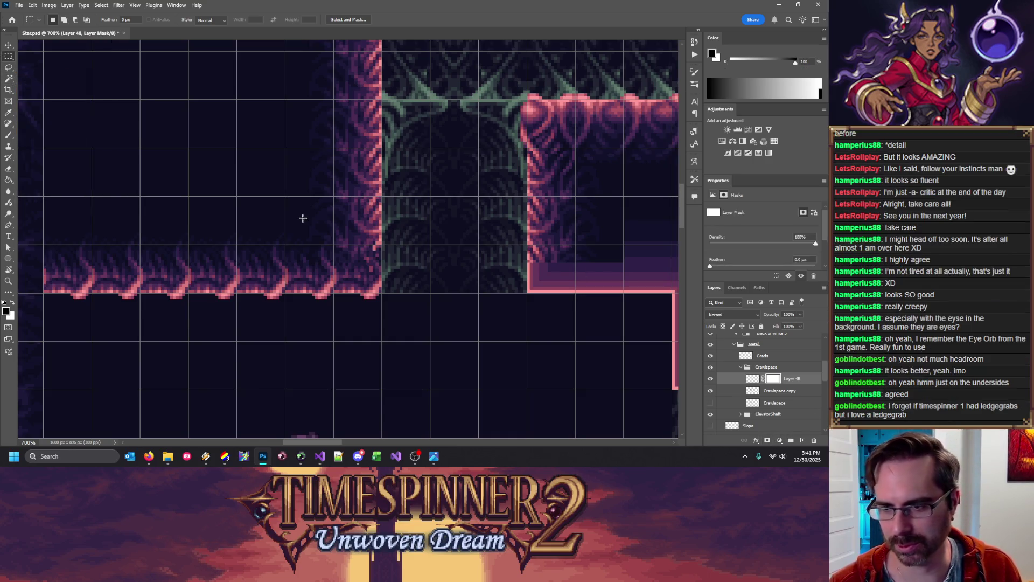
Draw a triangular selection at the ledge corner, then try and undo a black mask on Crawlspace copy
key(ctrl+apostrophe)
key(b)
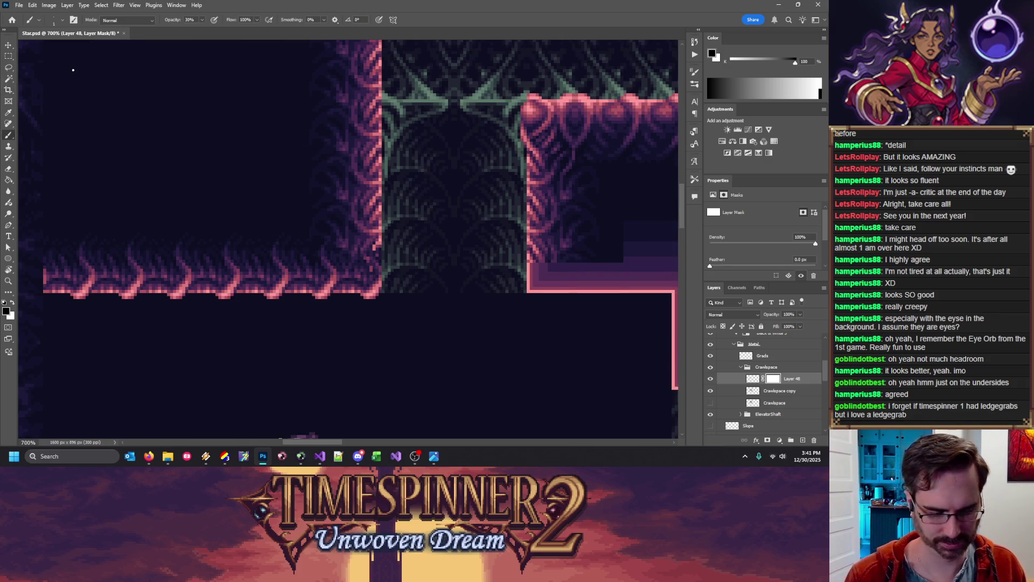
key(ctrl+apostrophe)
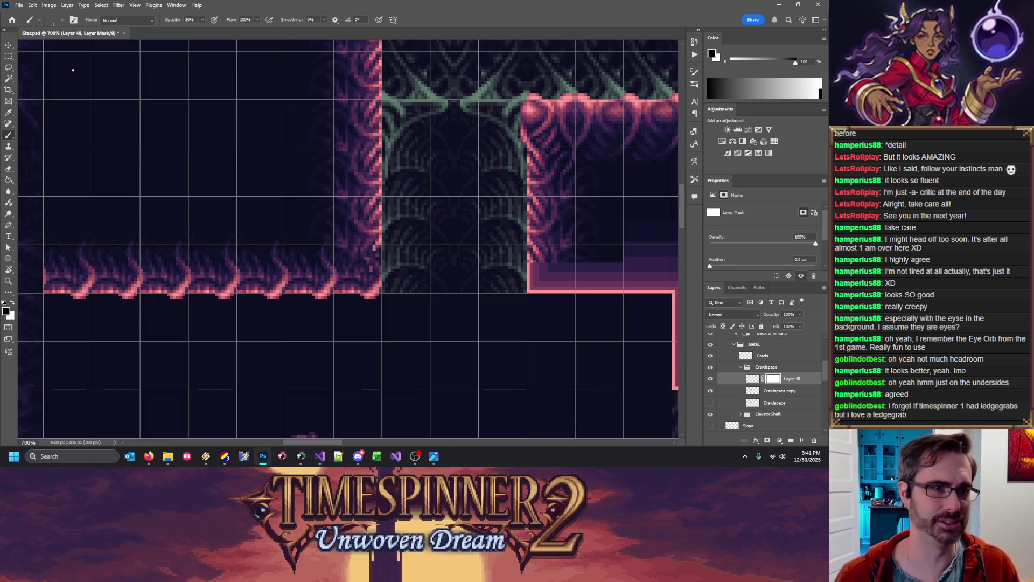
click(8, 67)
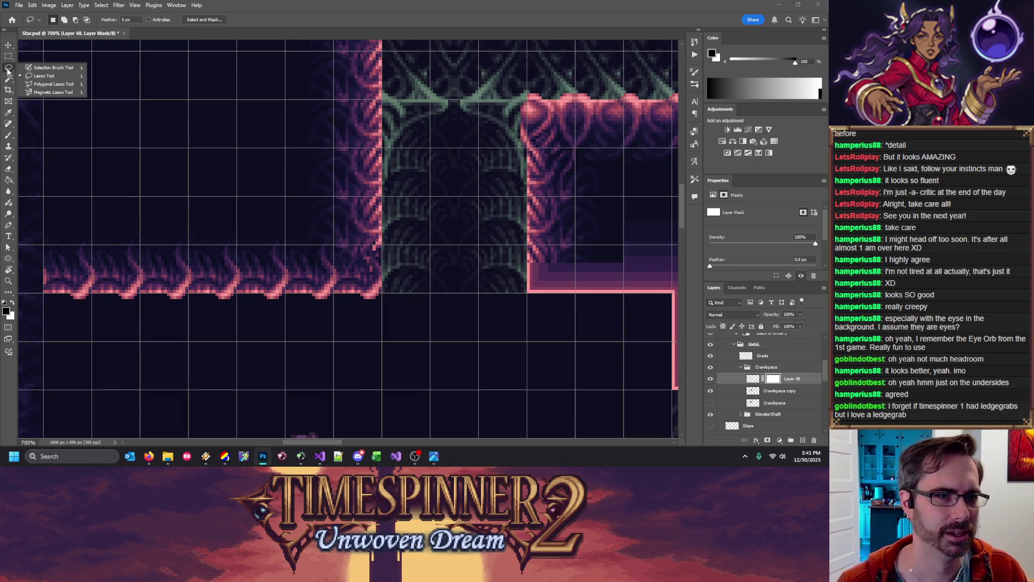
click(48, 80)
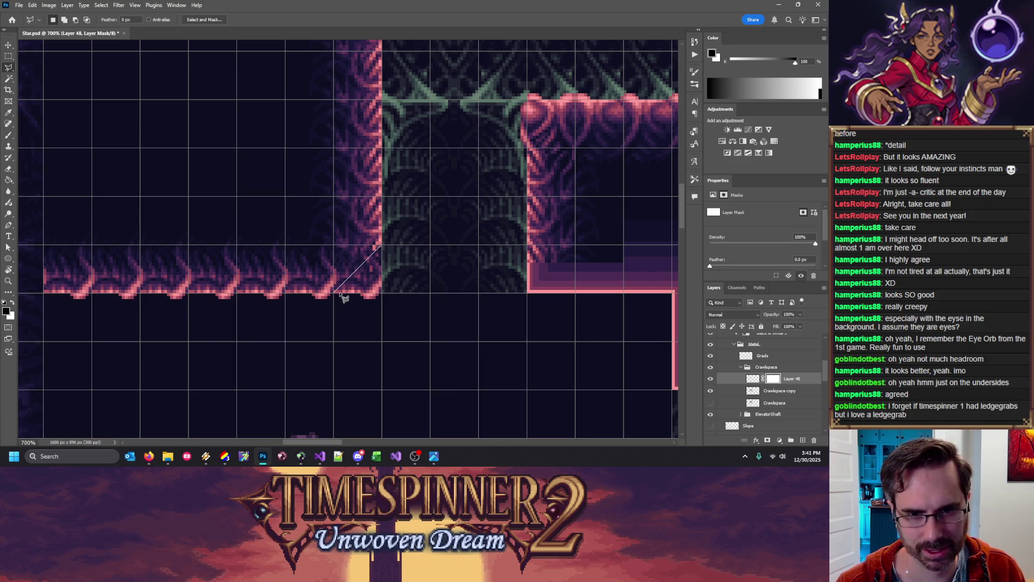
click(380, 249)
key(g)
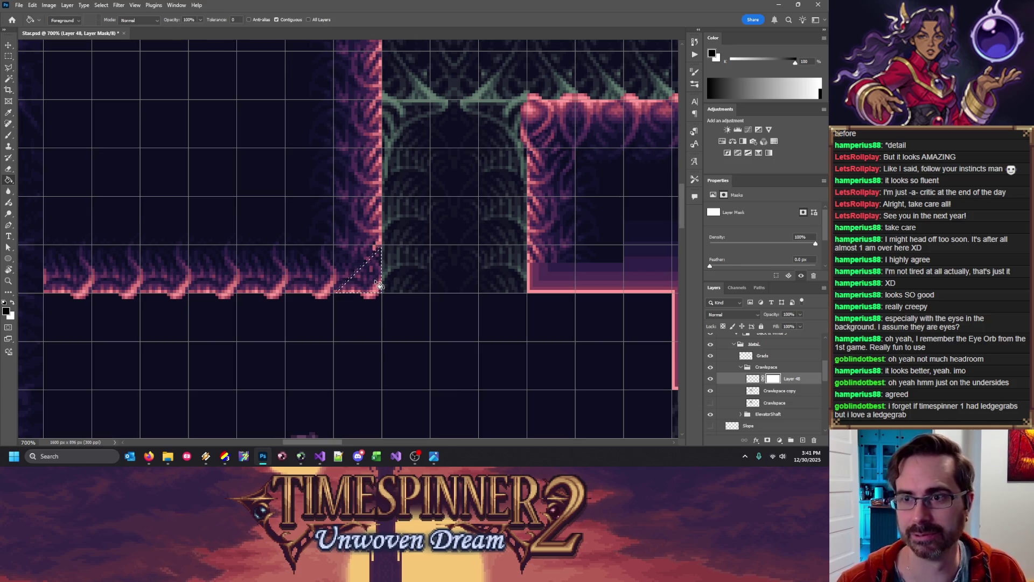
key(alt+bracketleft)
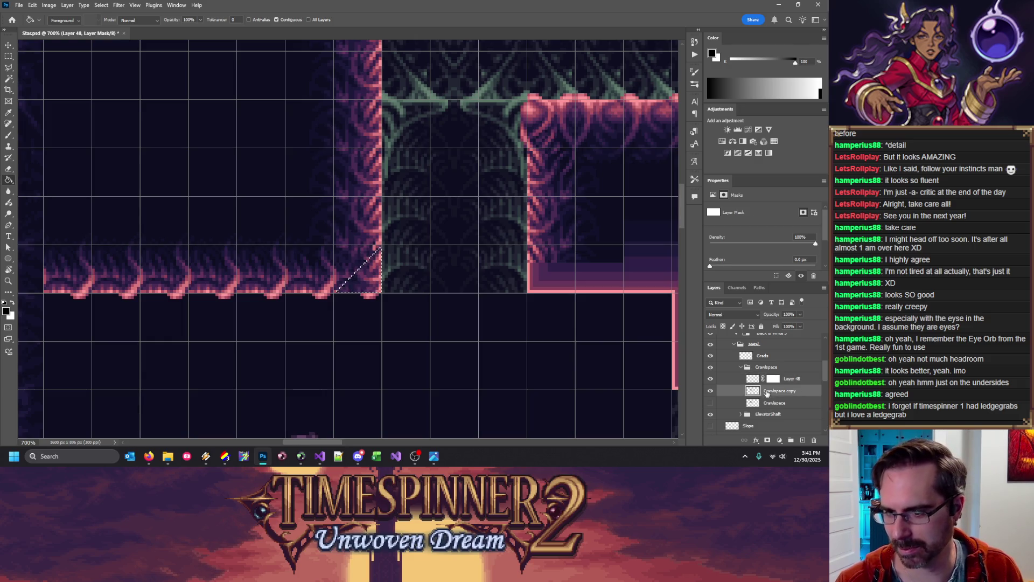
key(ctrl+d)
key(ctrl+backslash)
key(alt+BackSpace)
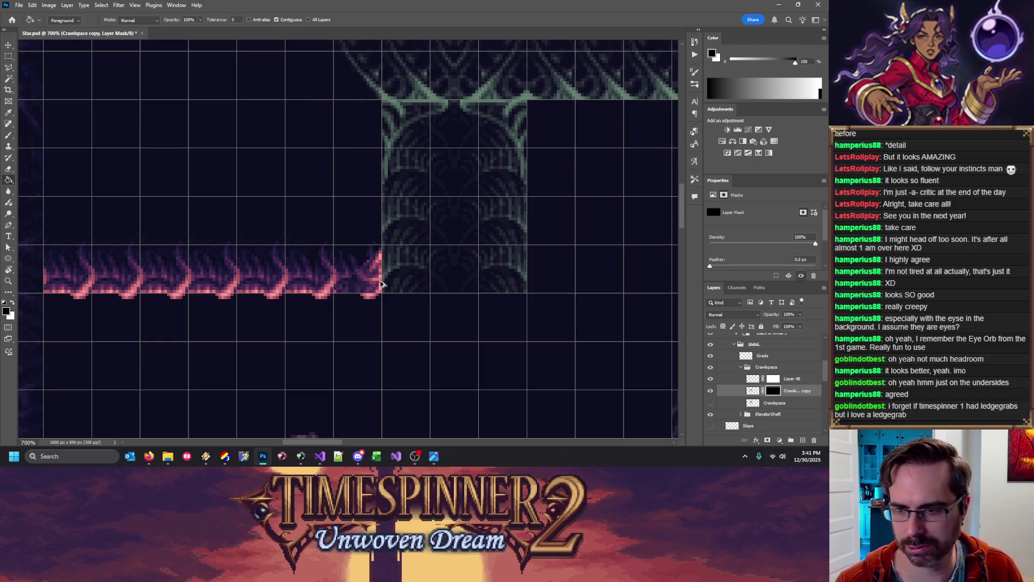
key(ctrl+z)
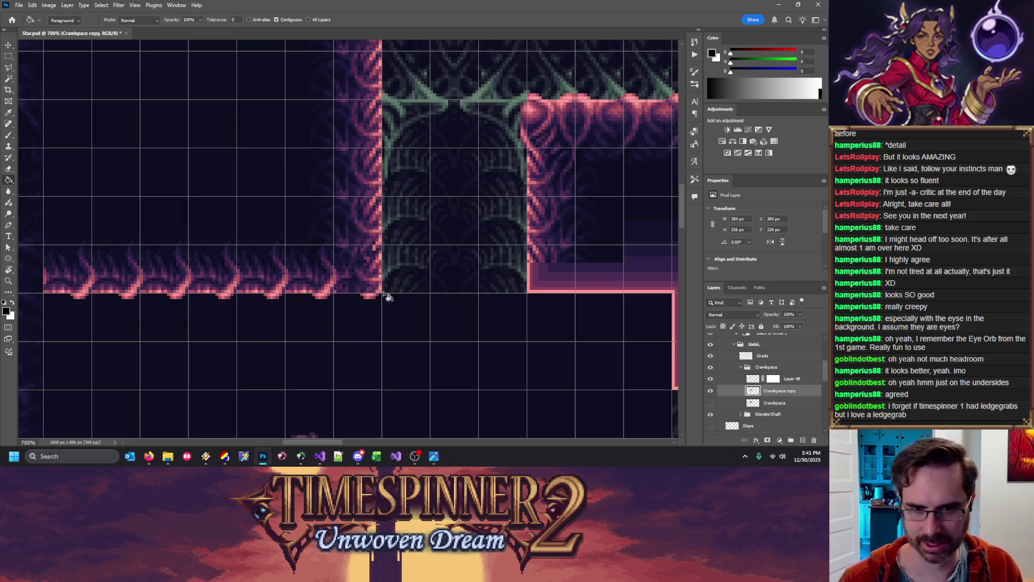
Add a white mask to Crawlspace copy and fill its triangular ledge corner to hide it
click(767, 441)
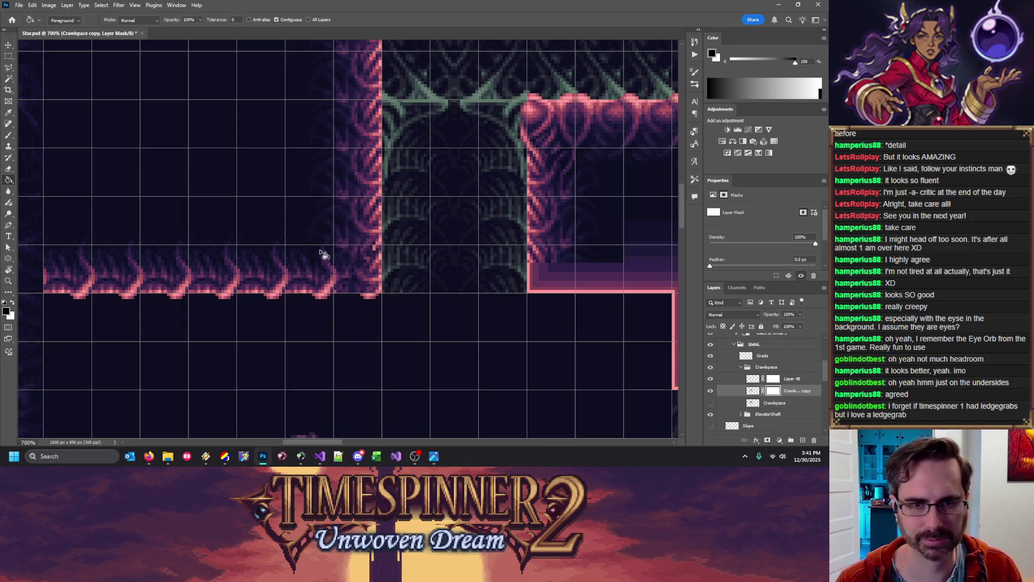
key(l)
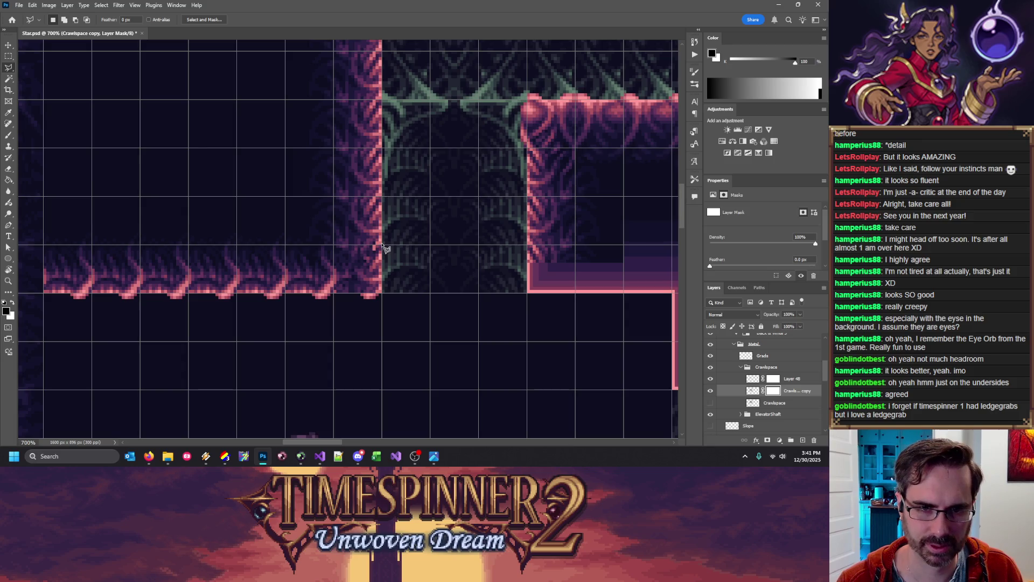
click(334, 293)
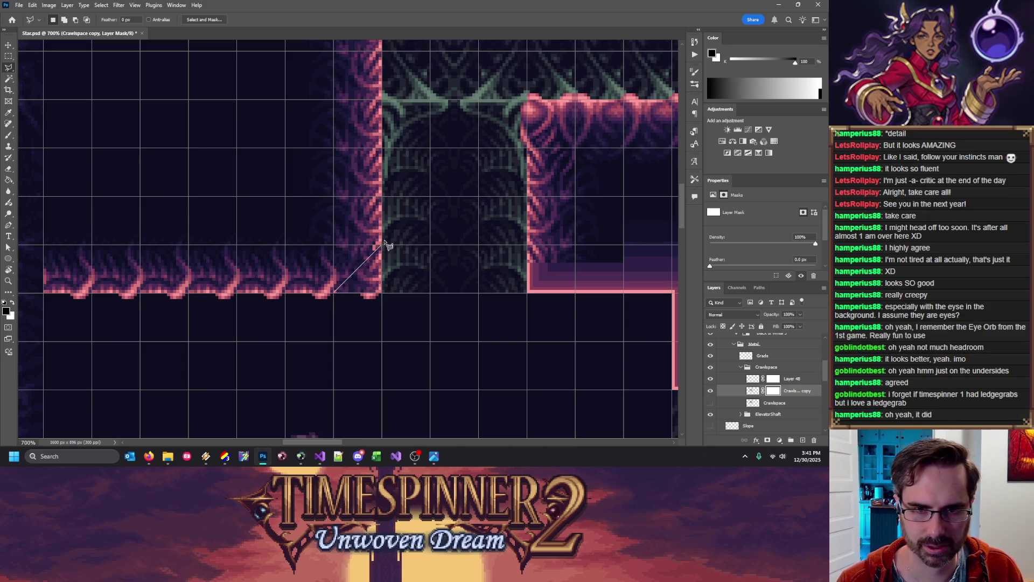
double_click(384, 248)
key(g)
click(395, 319)
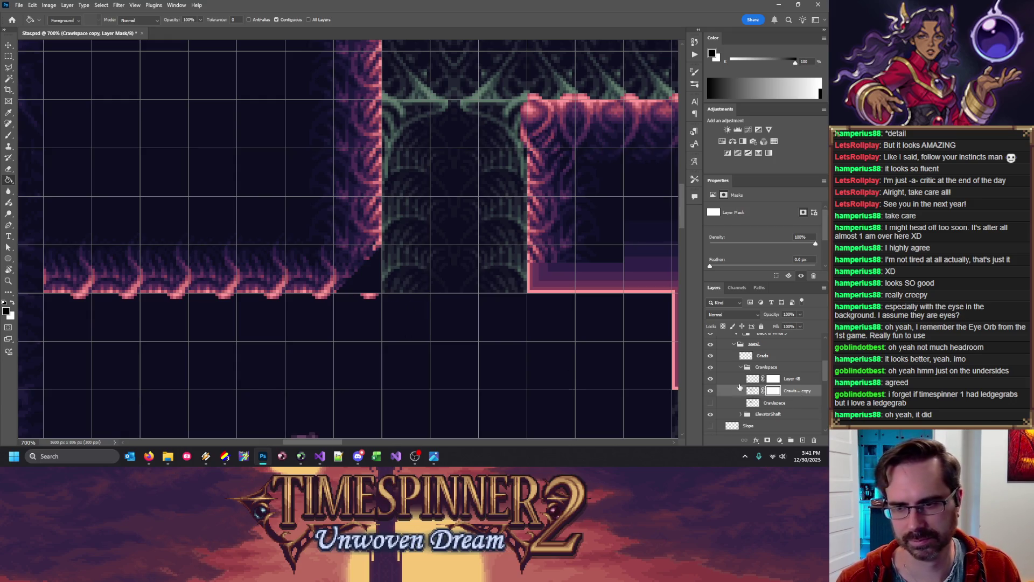
Marquee-select and delete the stray pink pixels beneath the ledge corner on Layer 48
click(8, 56)
drag(355, 292, 408, 329)
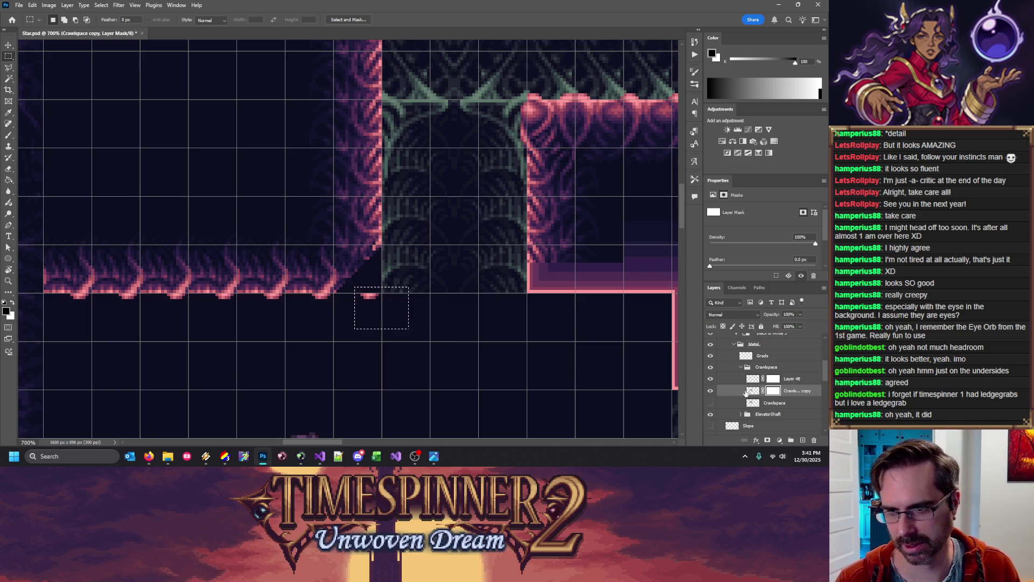
key(ctrl+2)
drag(394, 294, 349, 332)
key(ctrl+d)
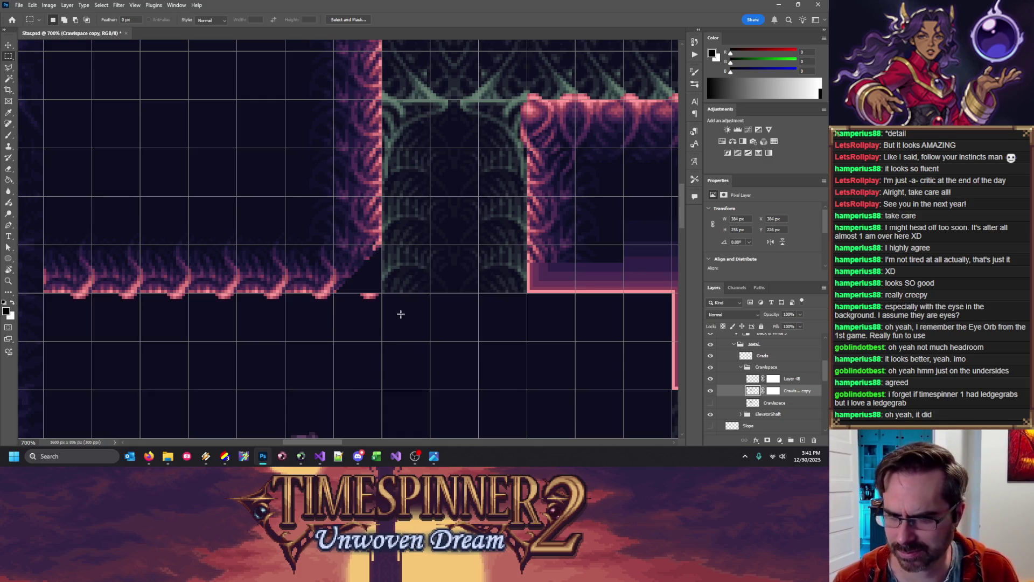
drag(399, 293, 336, 332)
key(Delete)
click(775, 378)
key(ctrl+d)
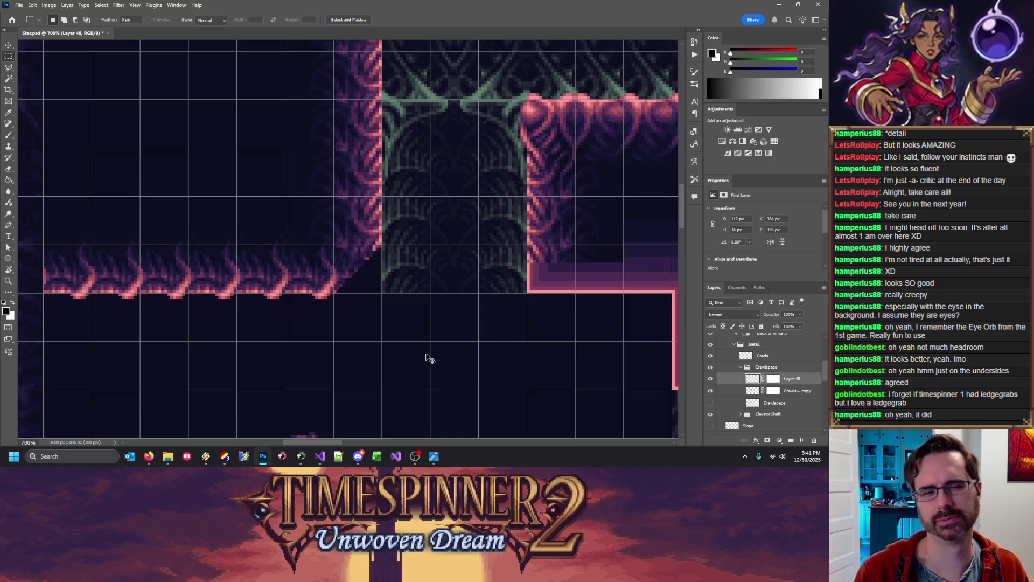
Zoom out to 500% and switch over to Tower Editor
key(ctrl+minus)
key(ctrl+minus)
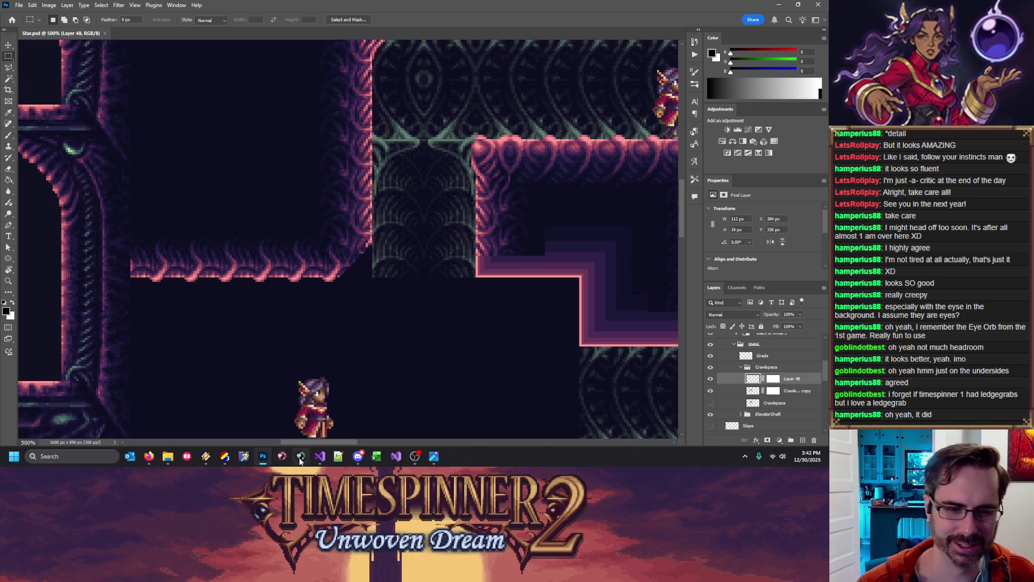
key(alt+Tab)
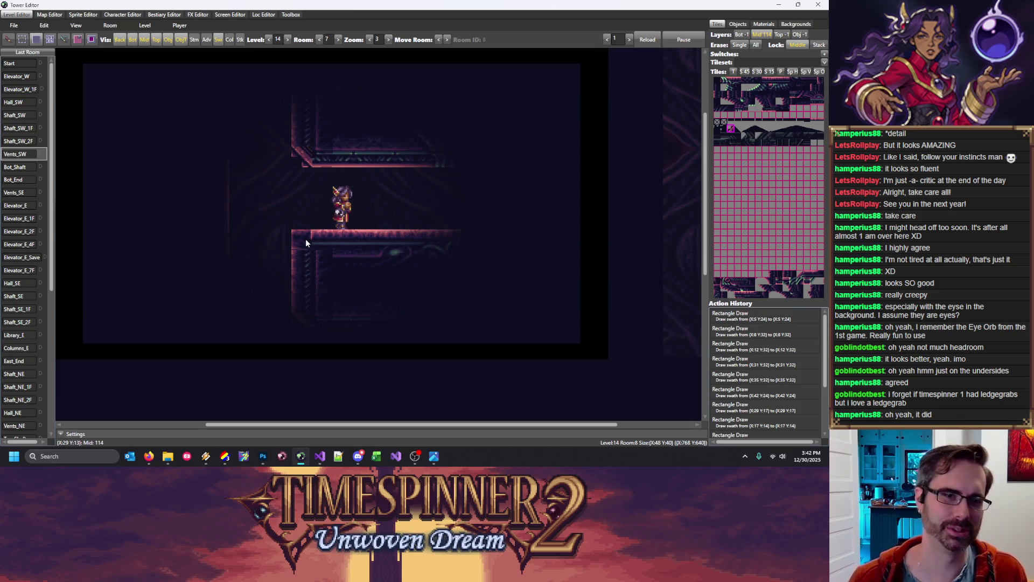
Playtest Room 7 by grabbing and re-grabbing the new ledges, then stop and minimize Tower Editor
key(Left)
key(space)
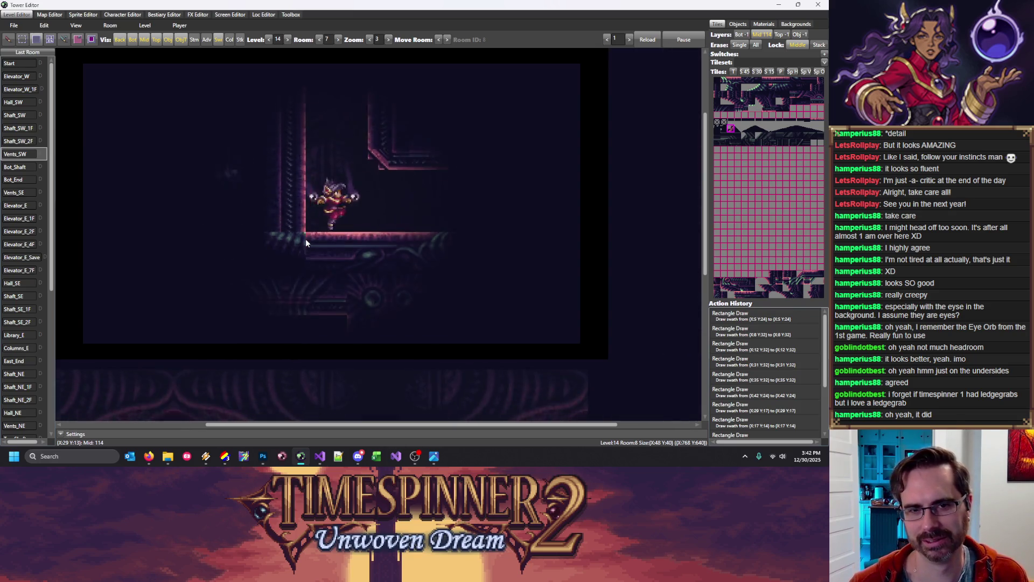
key(Down)
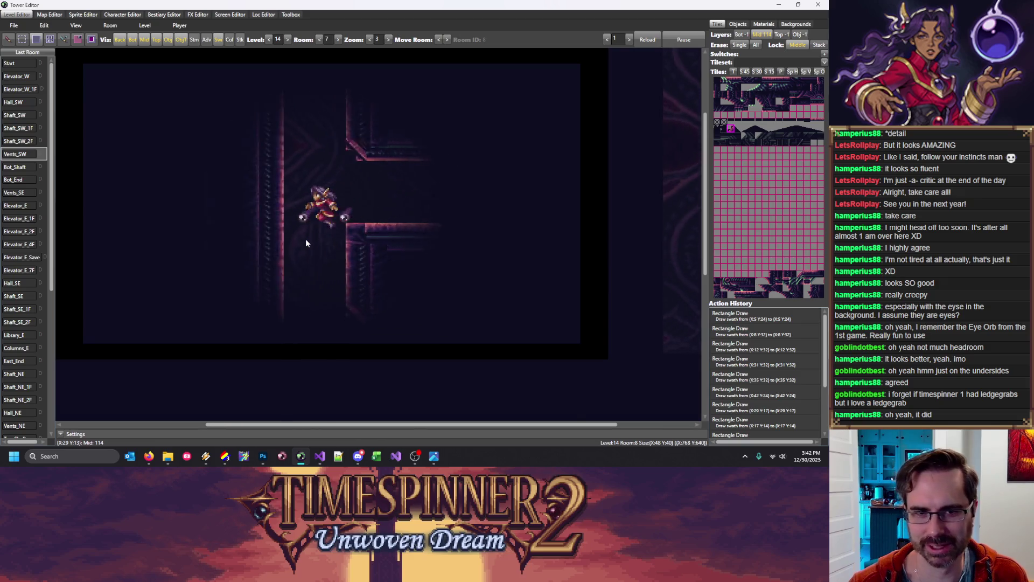
key(space)
key(space)
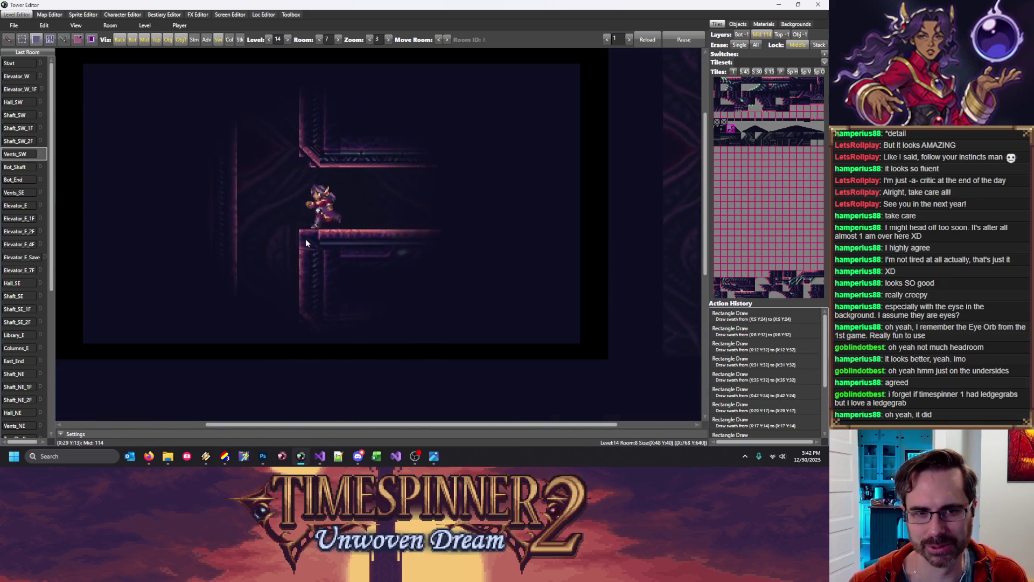
key(space)
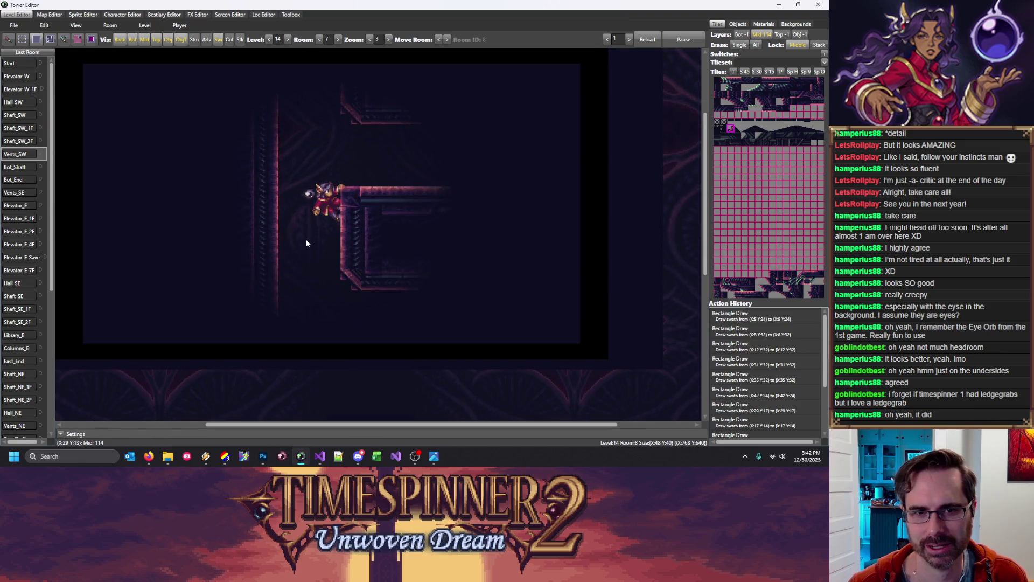
key(space)
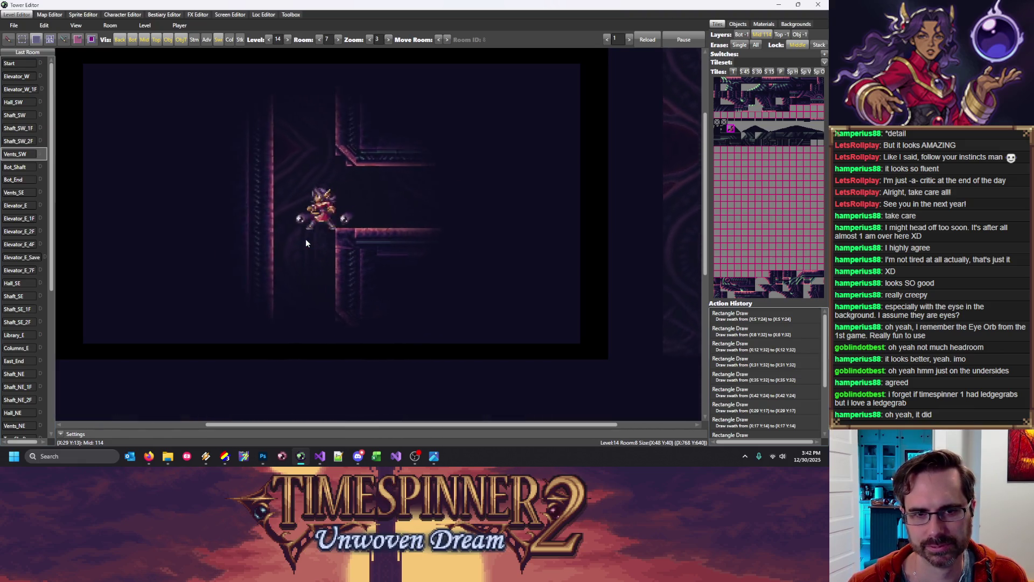
key(Left)
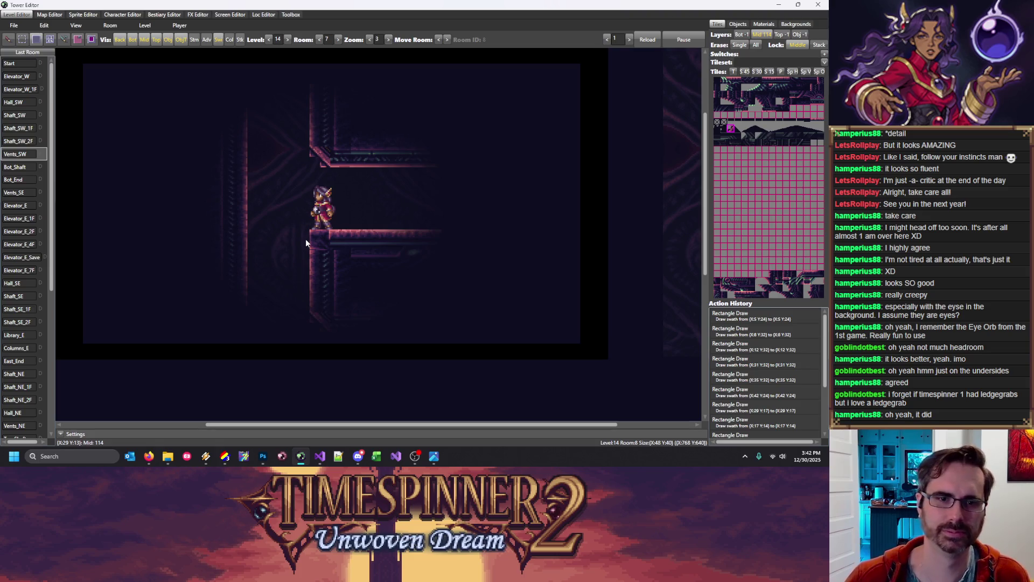
click(685, 38)
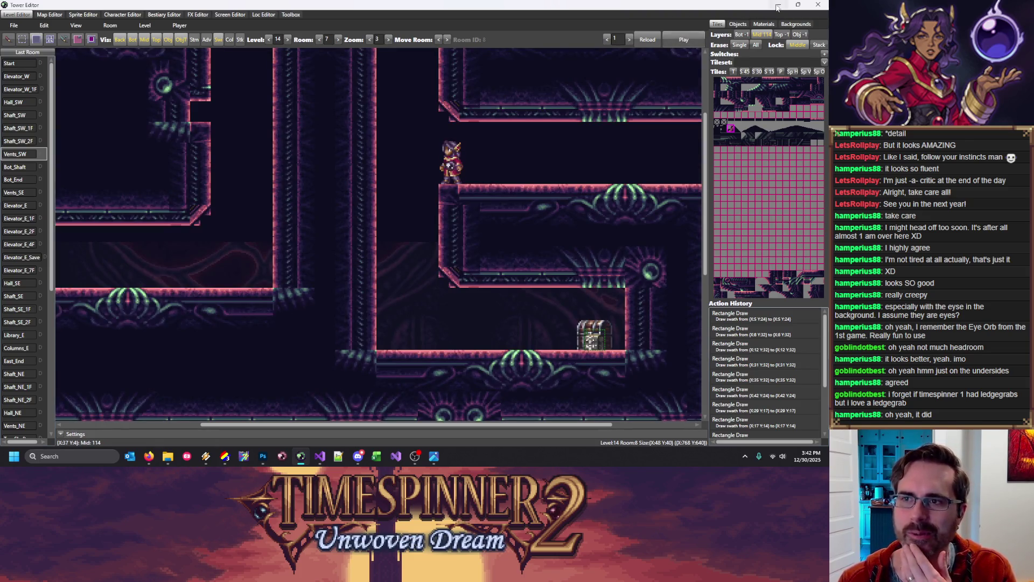
click(778, 5)
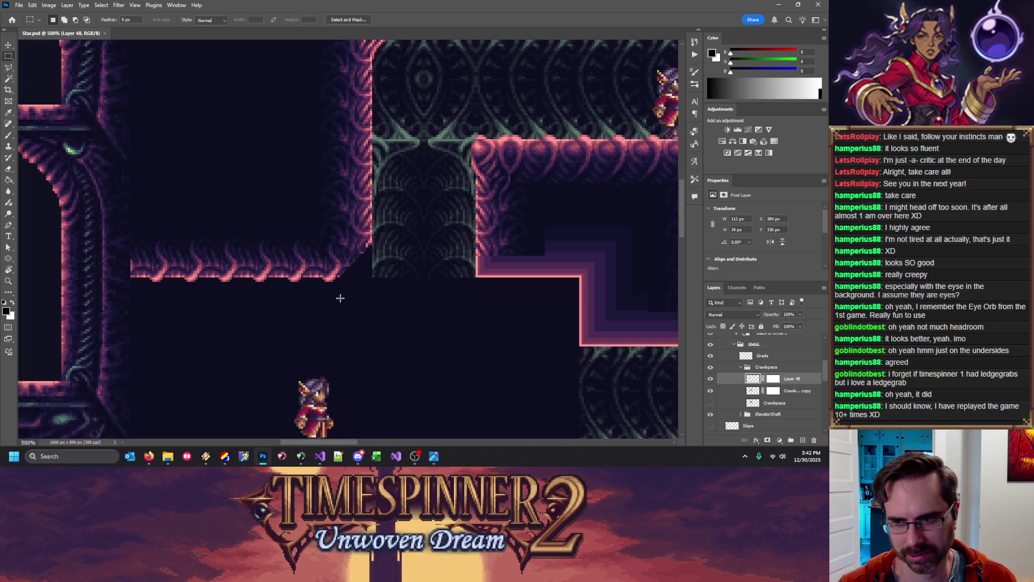
Toggle Layer 48's visibility several times to compare the ledge art
click(711, 381)
click(711, 381)
click(711, 380)
click(711, 381)
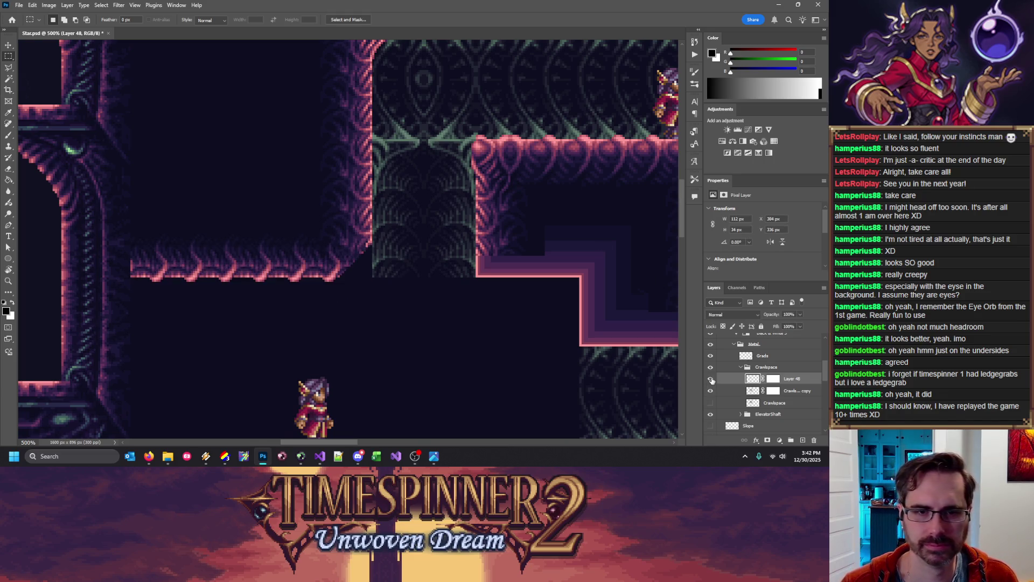
Lasso the wall corner on Layer 48's mask and fill it to hide that area
click(775, 382)
right_click(8, 69)
click(37, 69)
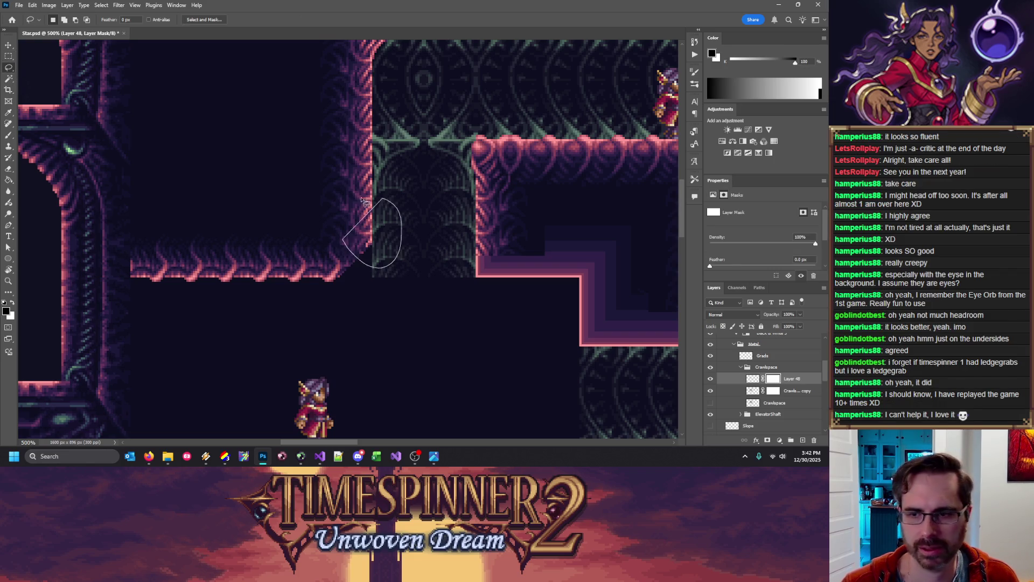
drag(364, 265, 345, 238)
key(g)
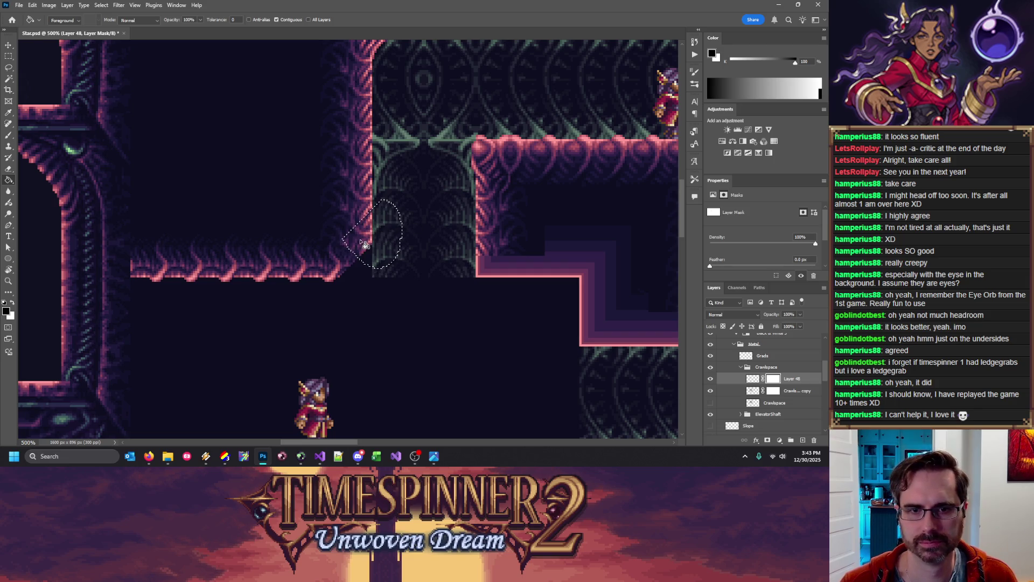
key(ctrl+d)
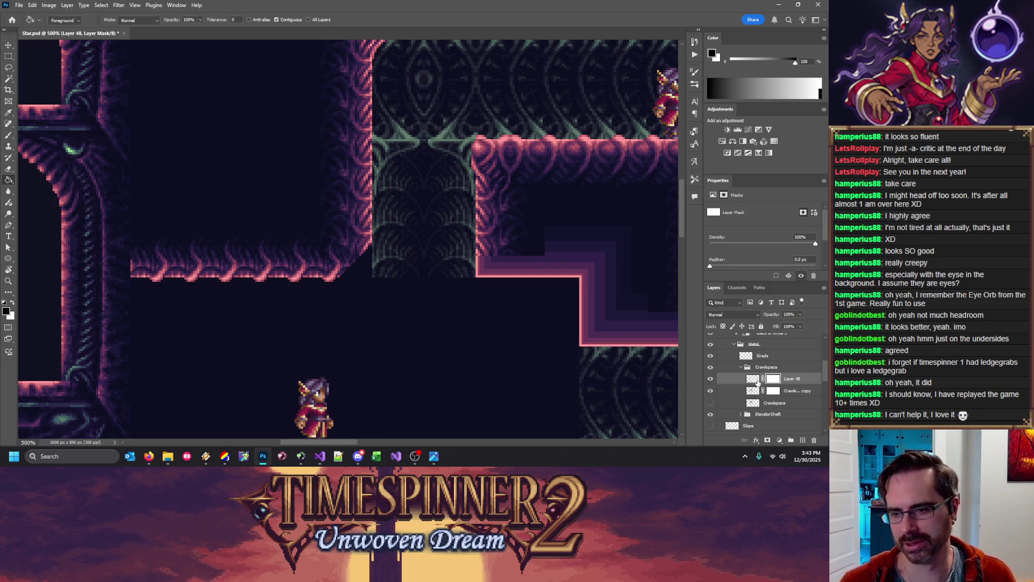
Merge Layer 48 down into Crawlspace copy, applying its mask
click(753, 378)
key(ctrl+e)
click(394, 179)
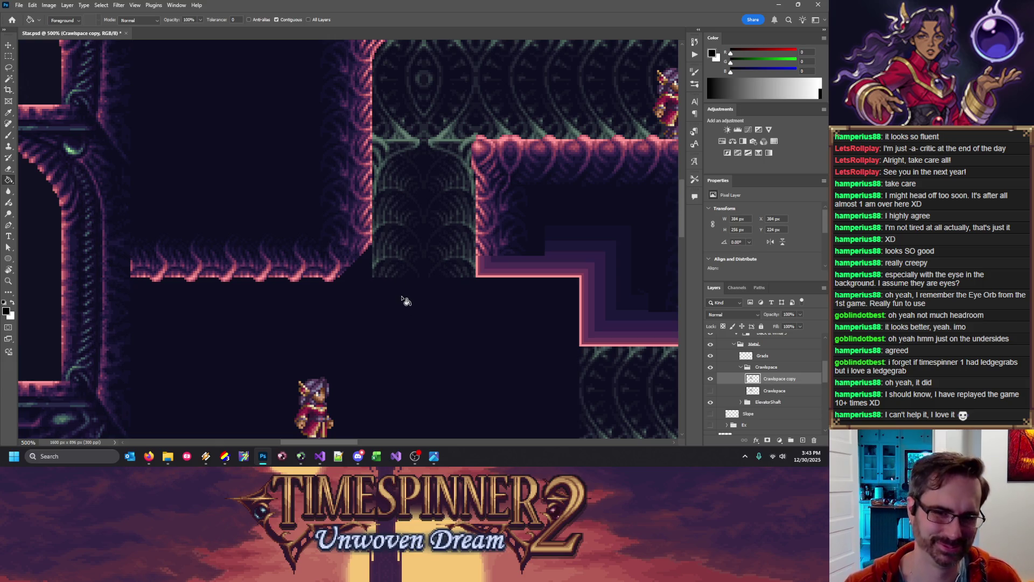
Zoom in and brush soft white and black shading along the ledge corner rim
key(b)
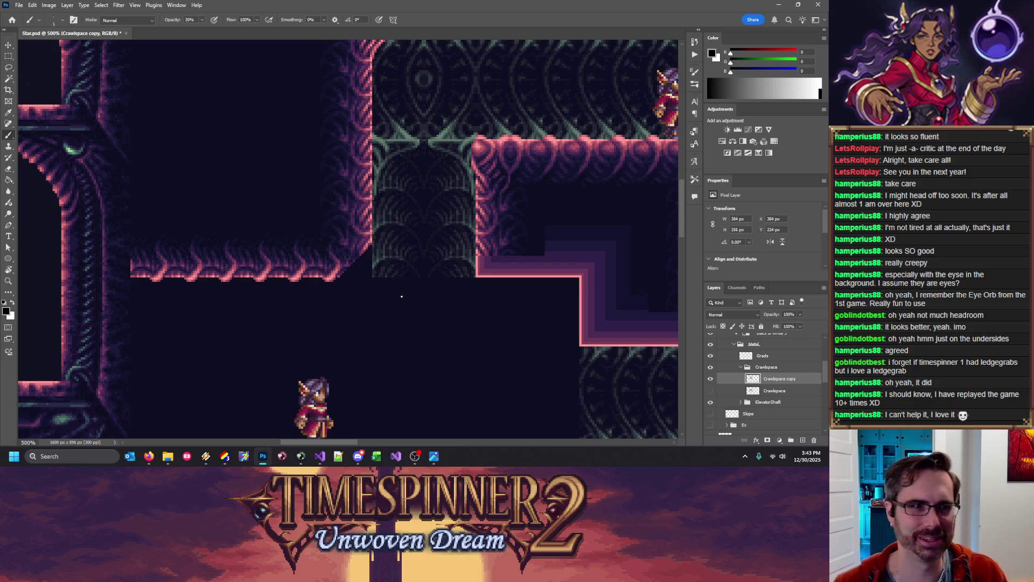
key(ctrl+plus)
key(ctrl+plus)
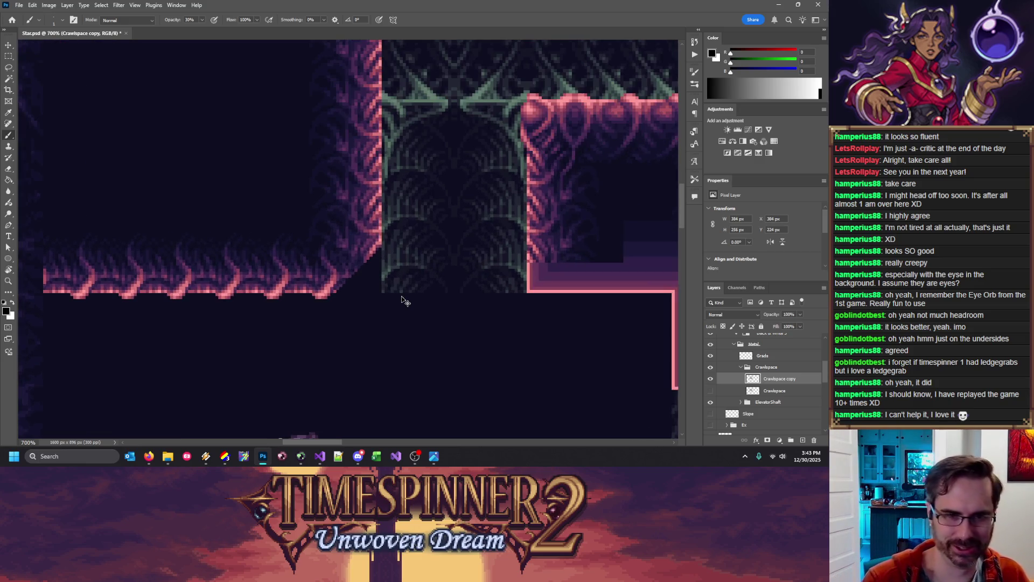
key(ctrl+plus)
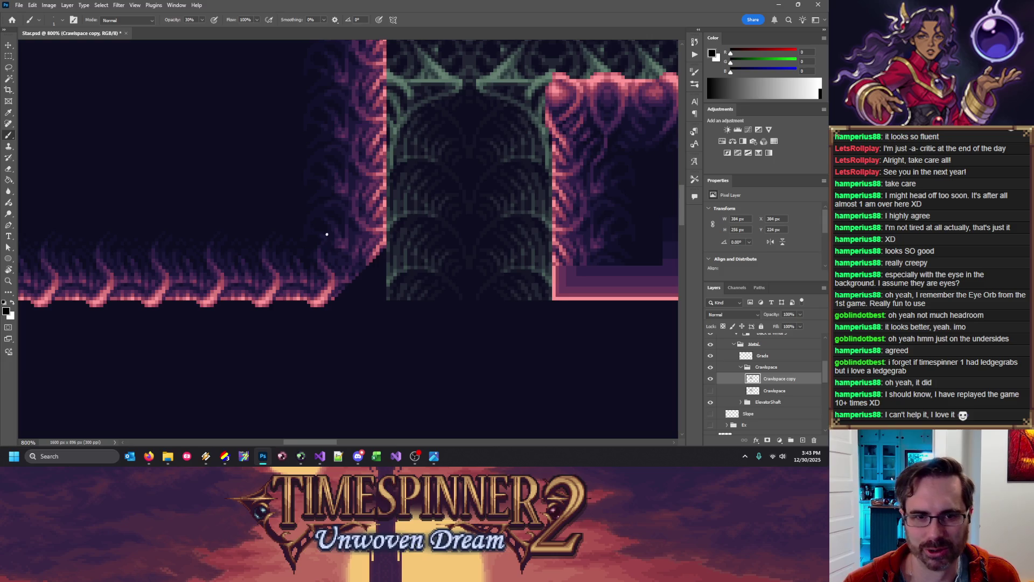
key(x)
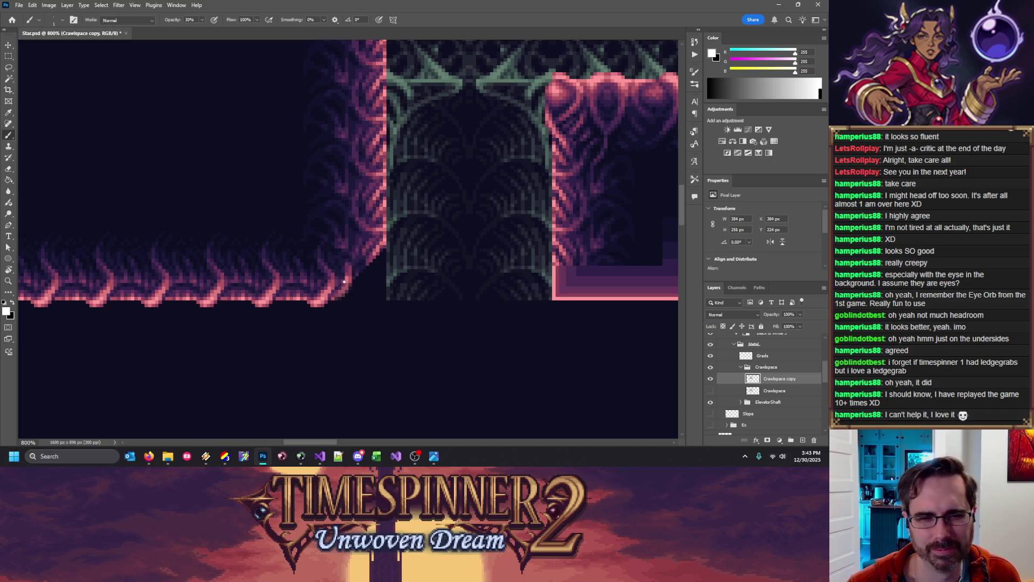
key(x)
key(x)
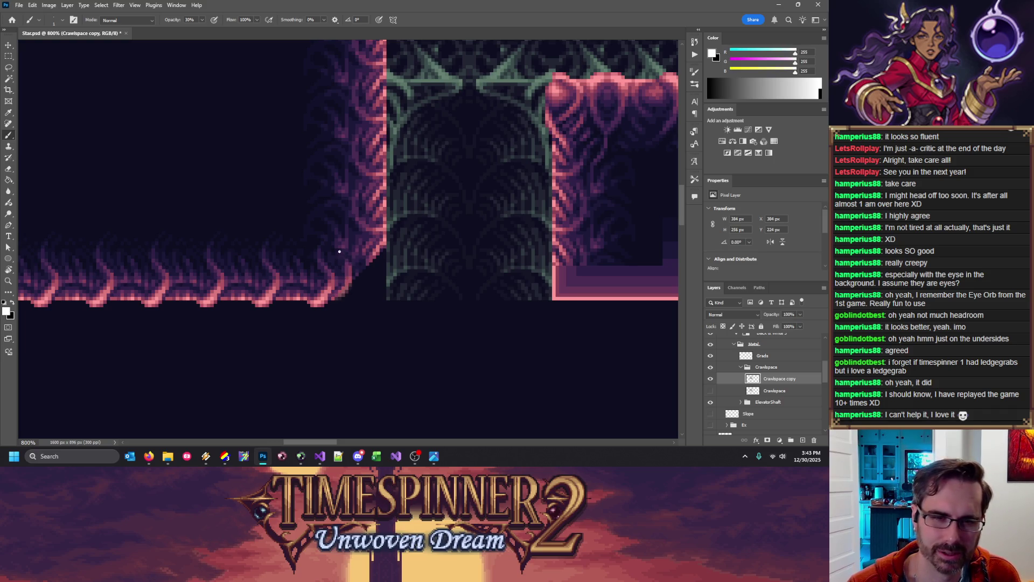
key(x)
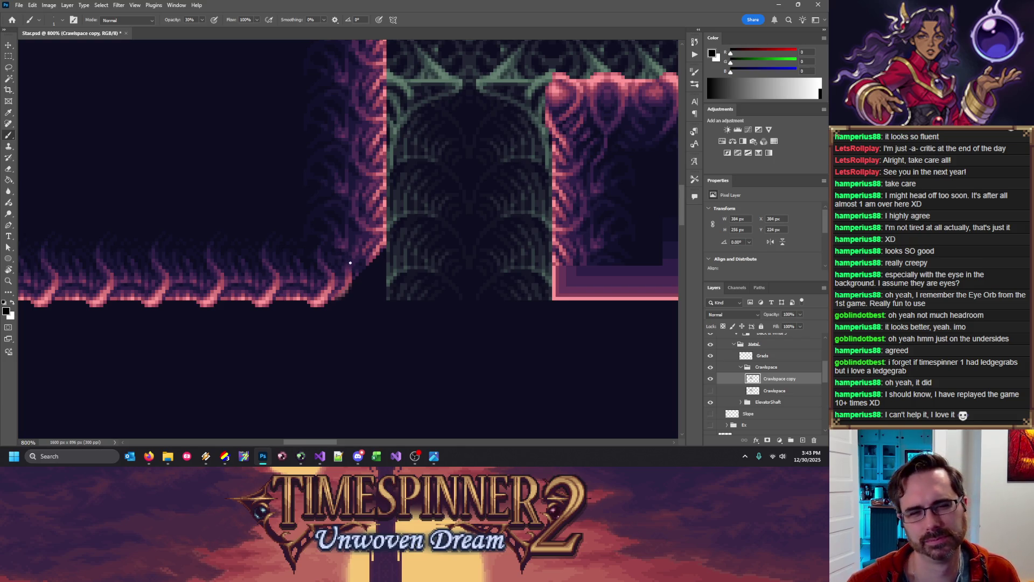
key(x)
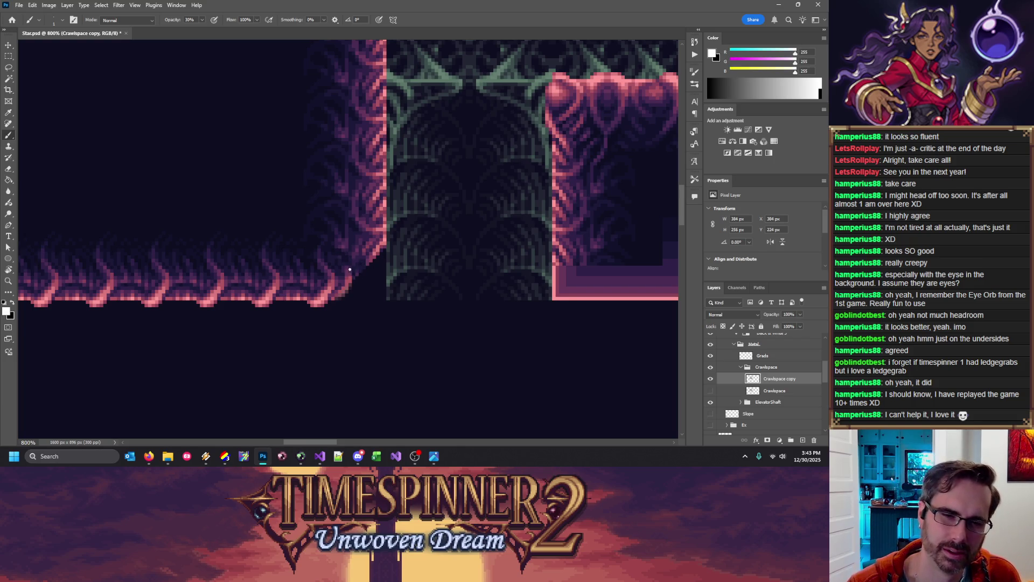
key(x)
key(x)
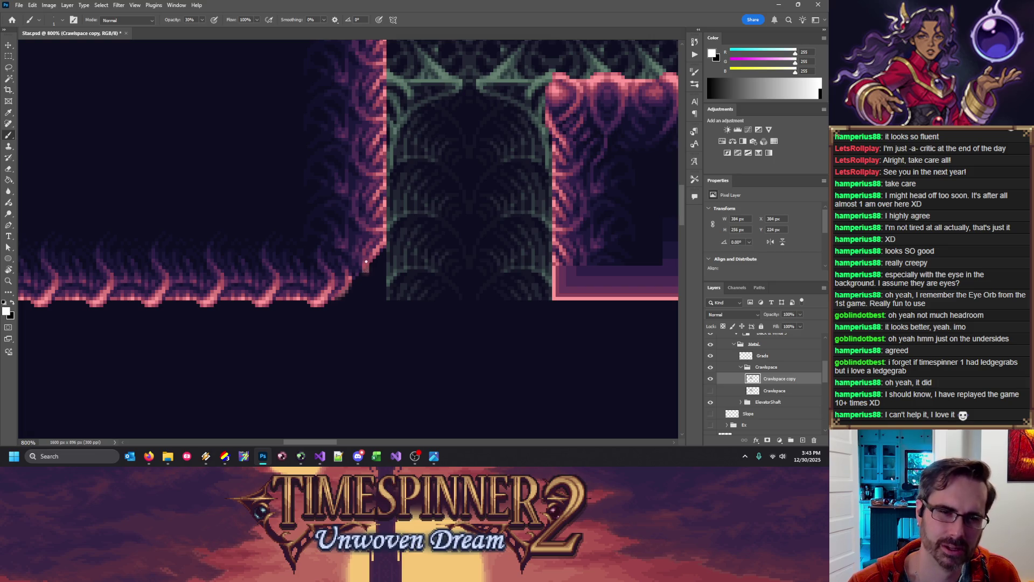
key(x)
Set the Eraser to a soft-edged mode and erase a few pixels around the corner shading
key(e)
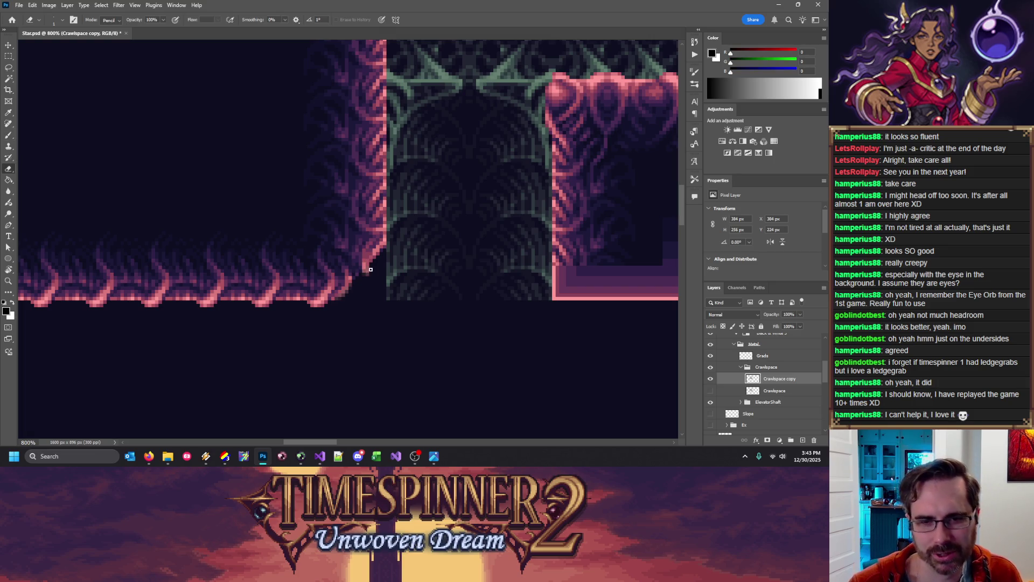
click(111, 20)
click(109, 26)
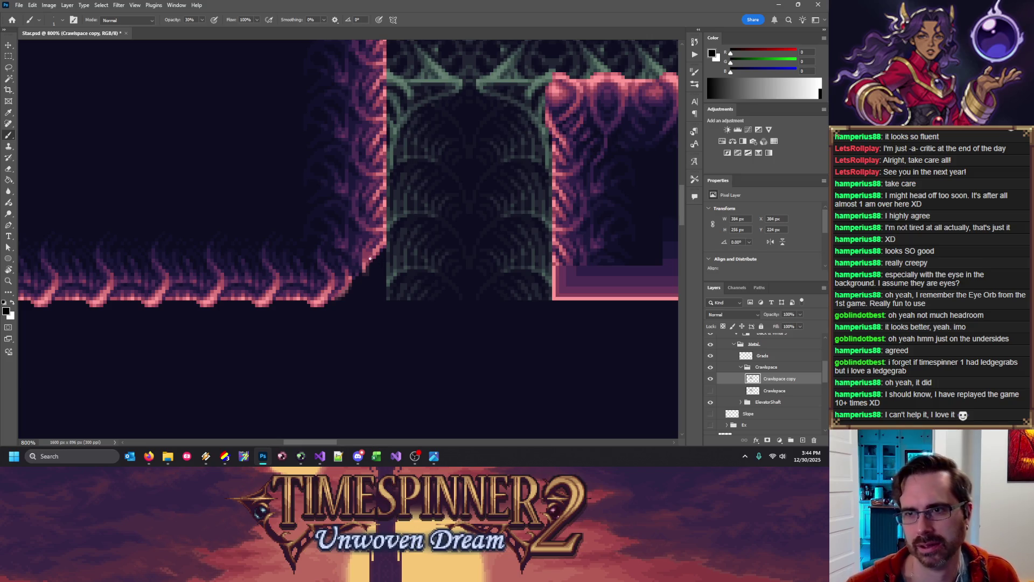
key(x)
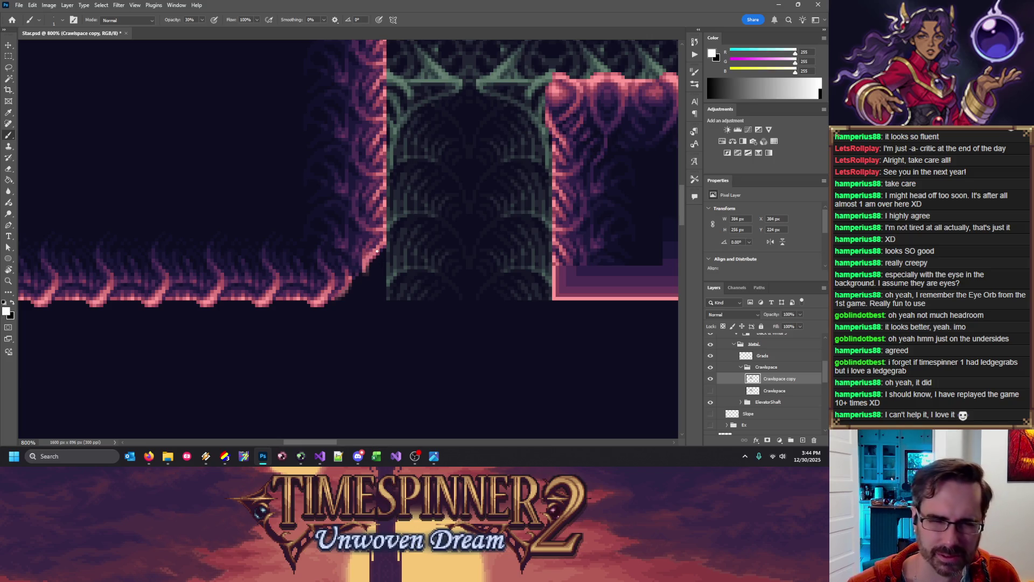
key(x)
key(x)
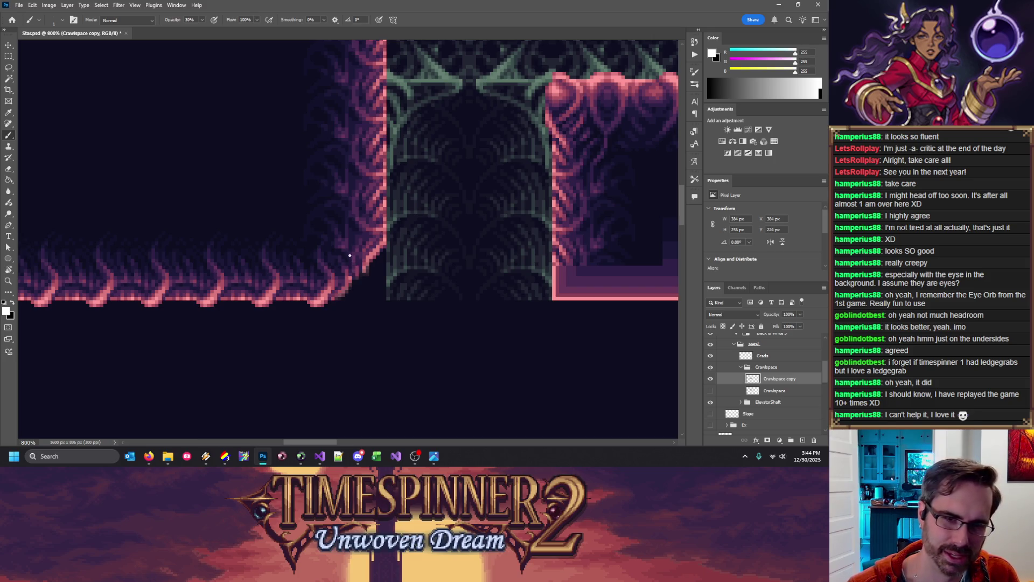
key(x)
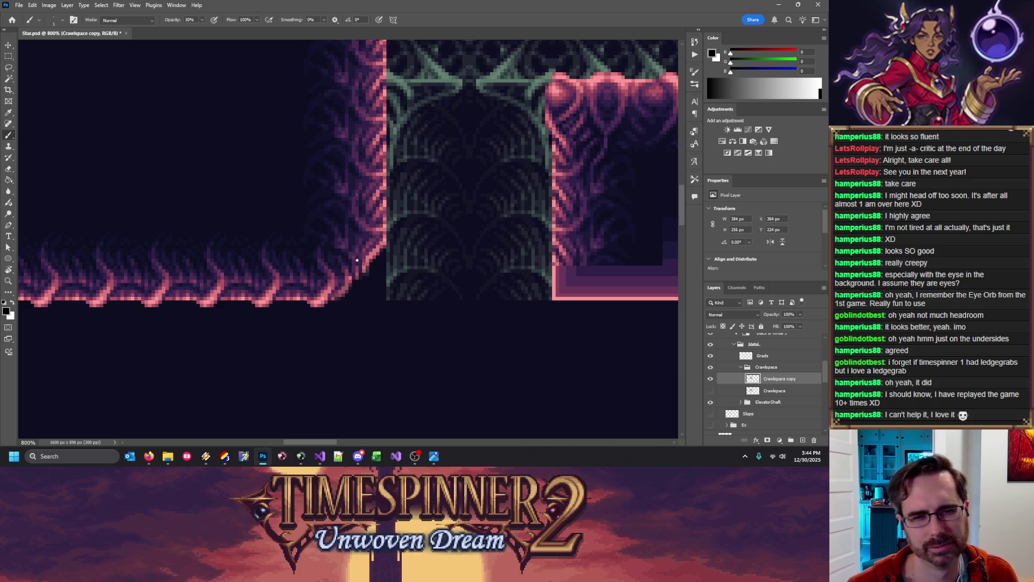
key(x)
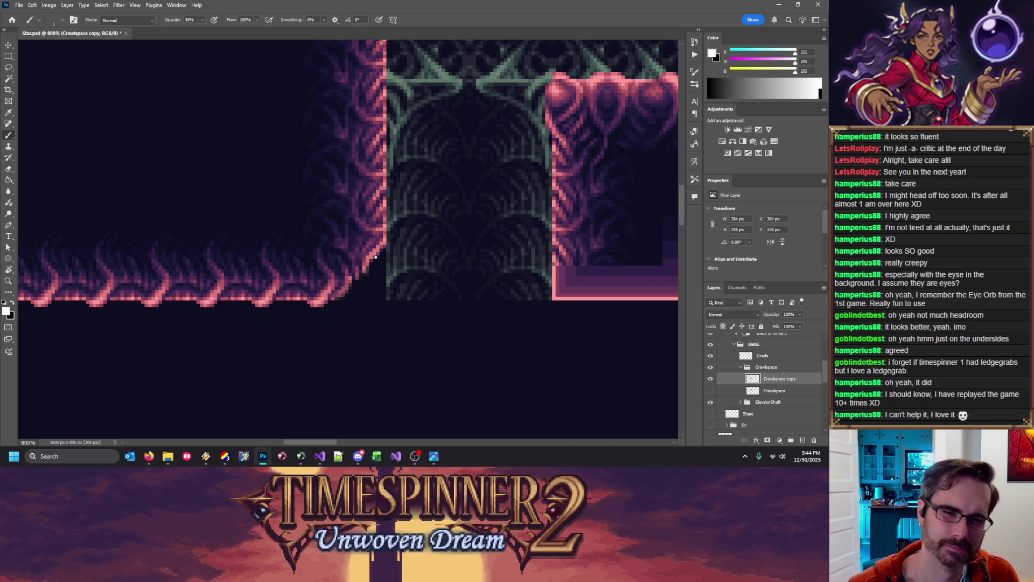
key(e)
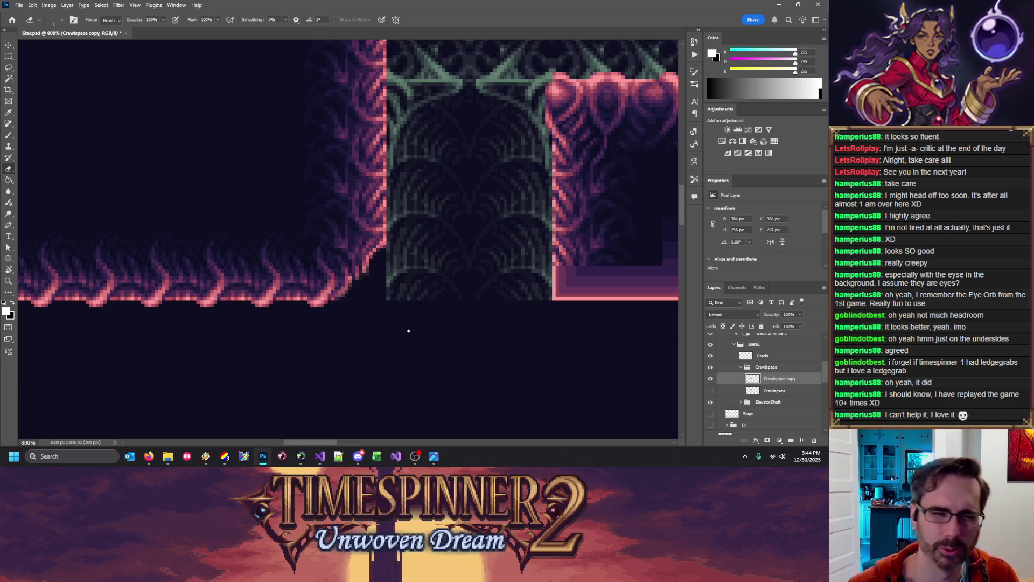
key(ctrl+apostrophe)
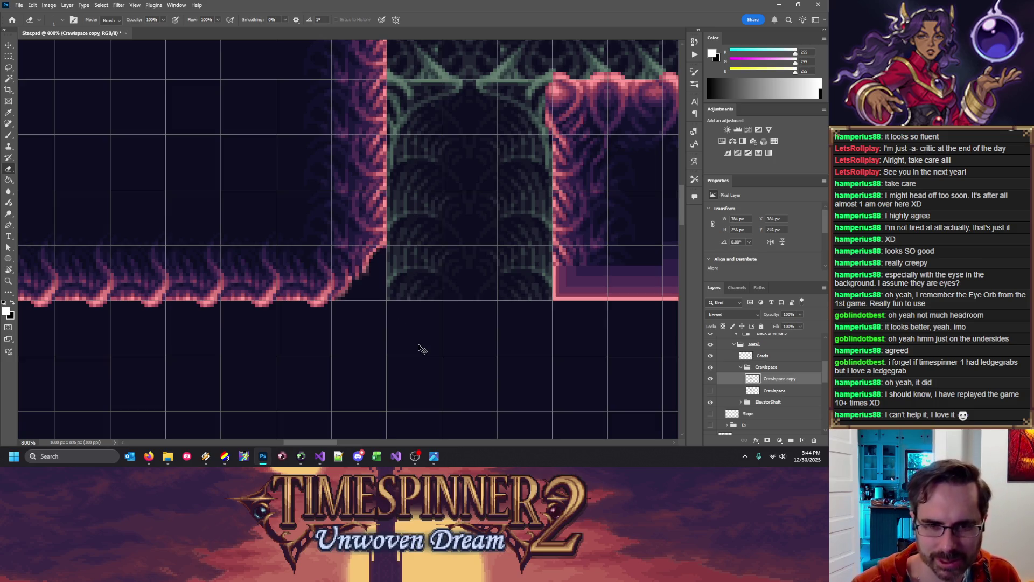
Hide the grid and brush light and dark pixels onto the ledge corner curve
key(ctrl+apostrophe)
key(b)
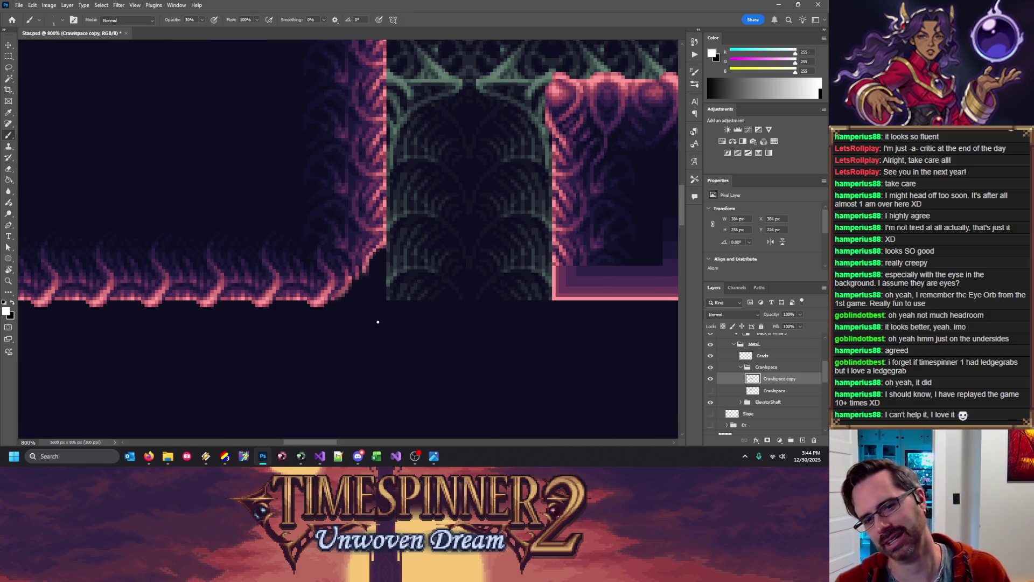
key(x)
key(x)
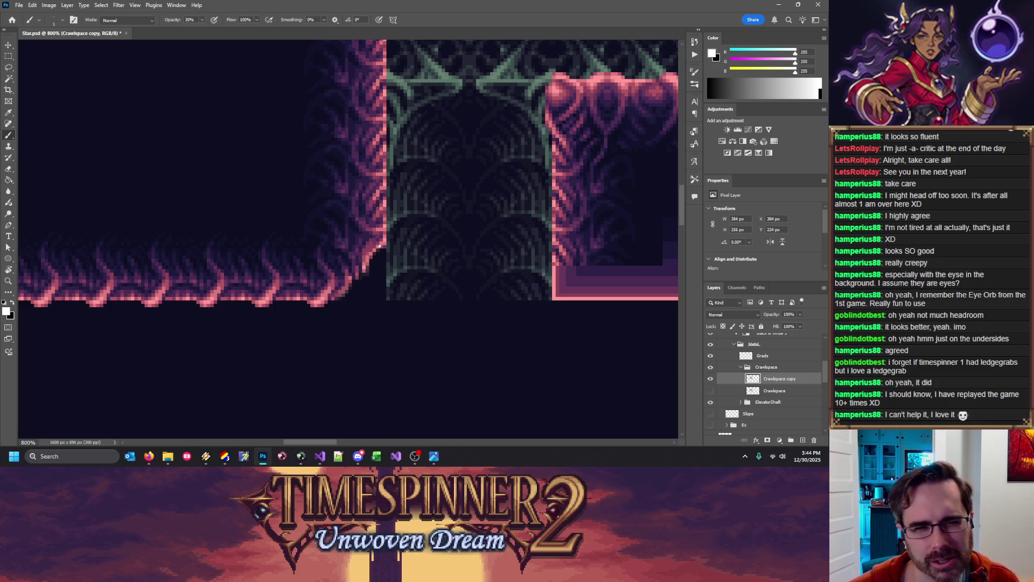
key(x)
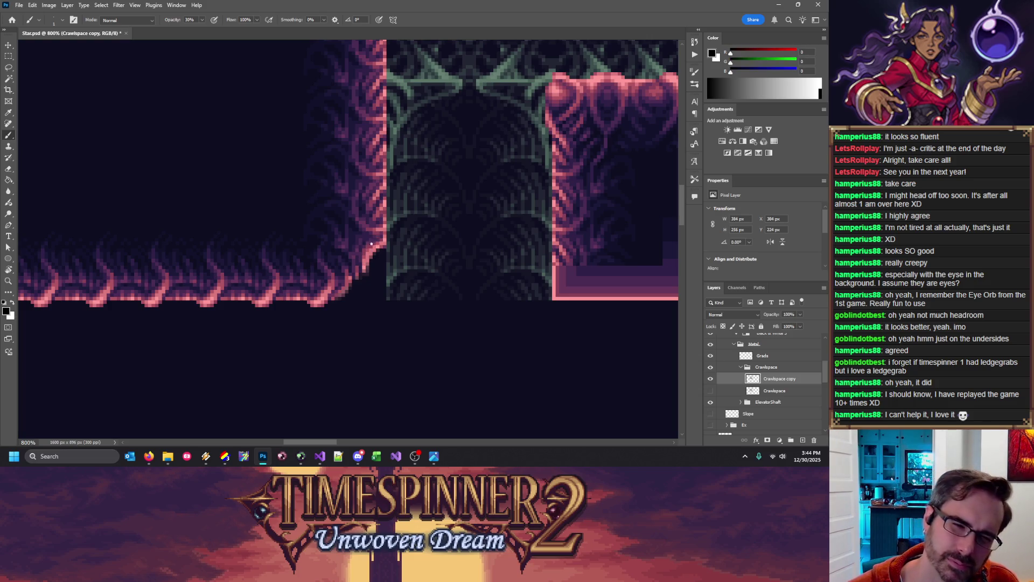
key(x)
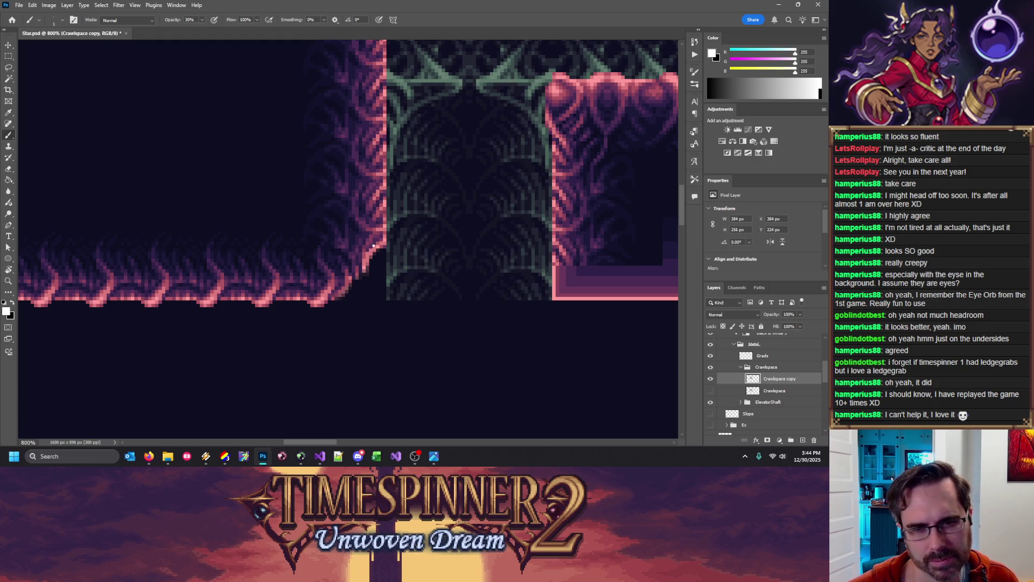
key(x)
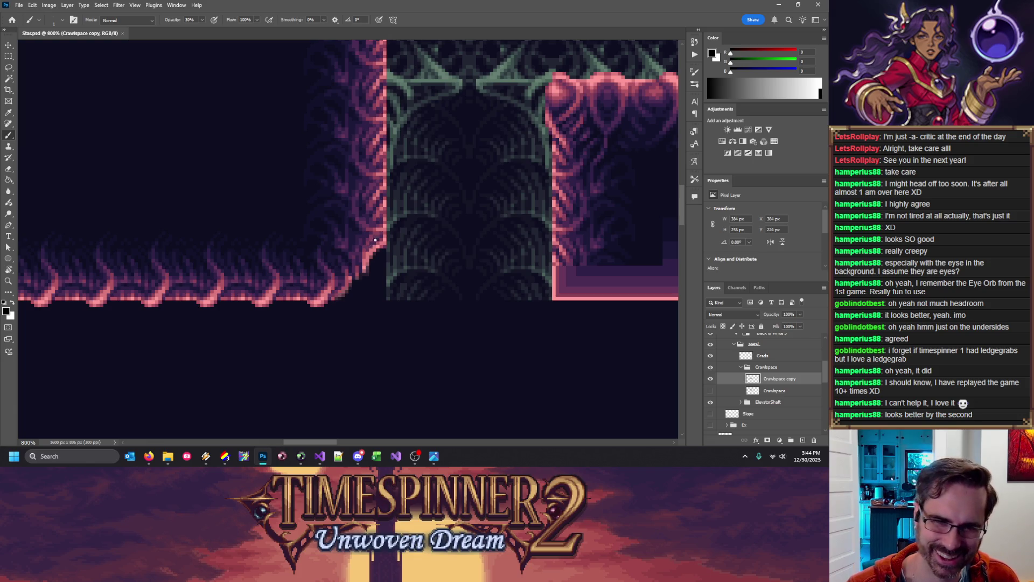
click(376, 240)
key(x)
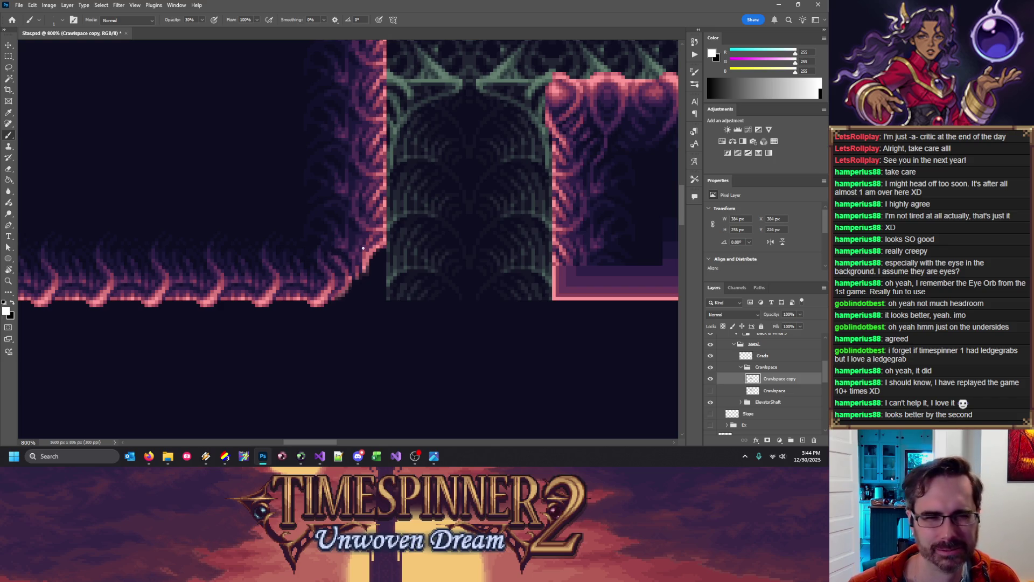
key(x)
key(x)
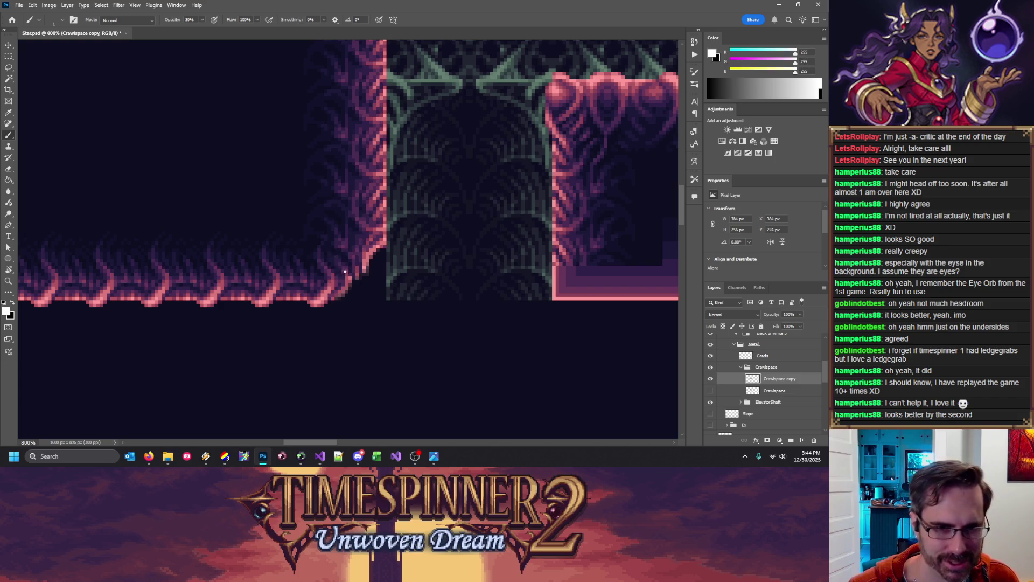
key(x)
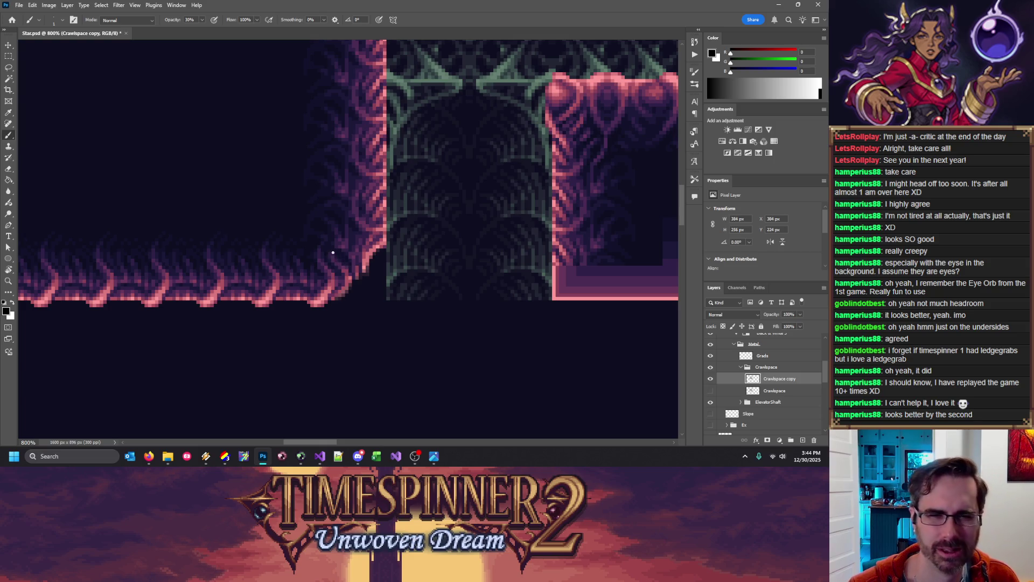
Keep alternating white and black shading, with eraser passes, to smooth the curve
key(x)
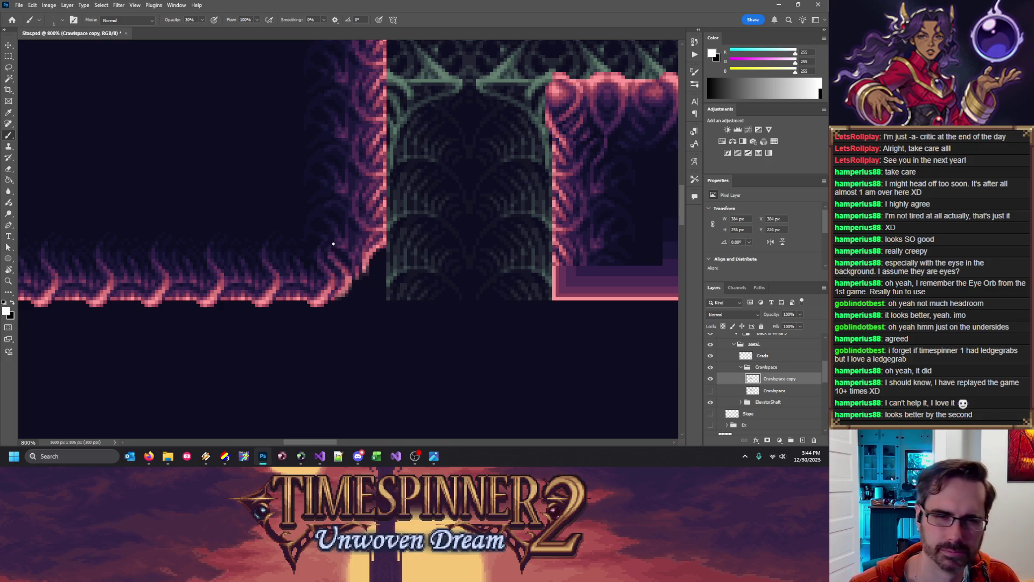
key(x)
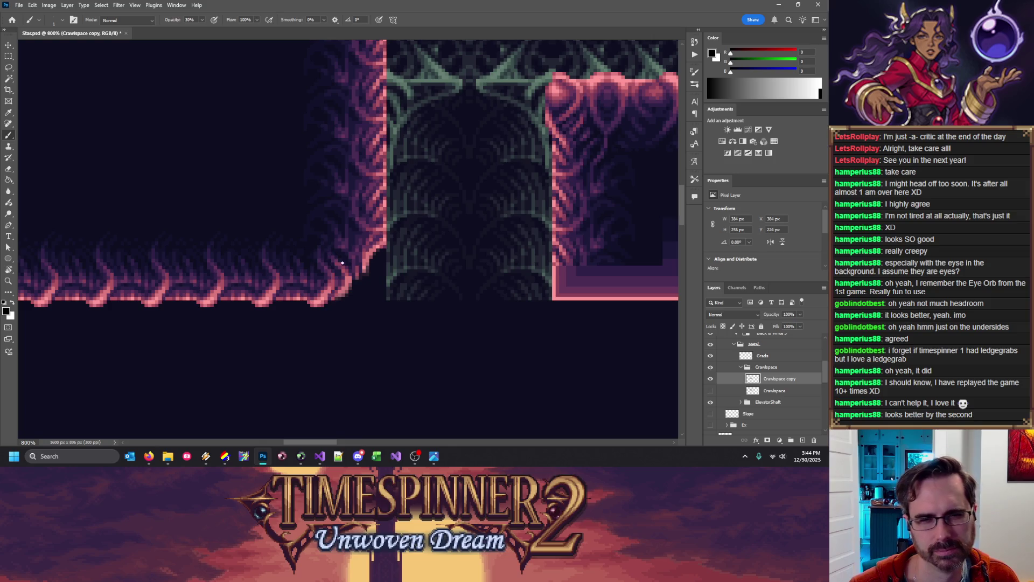
key(x)
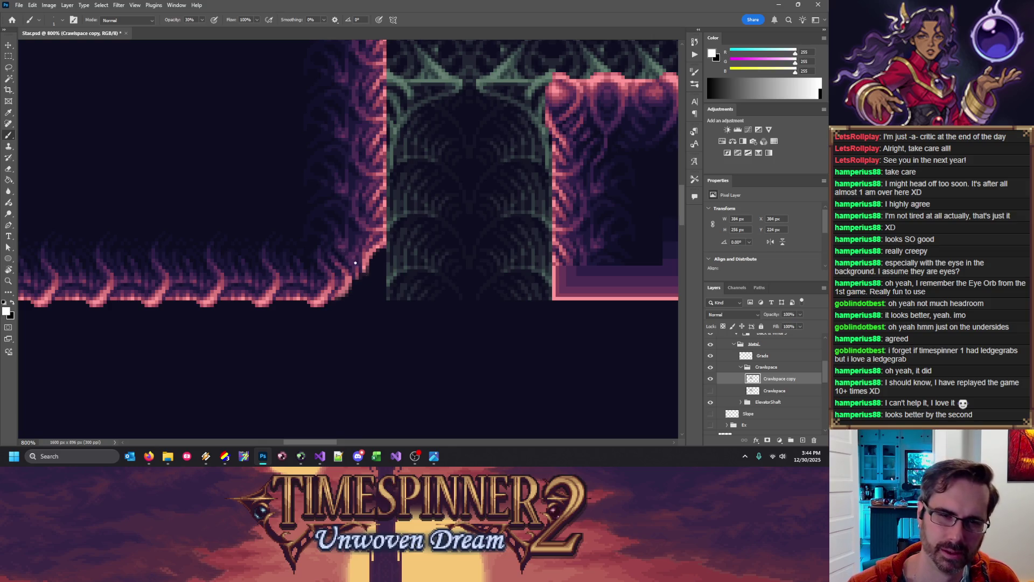
key(x)
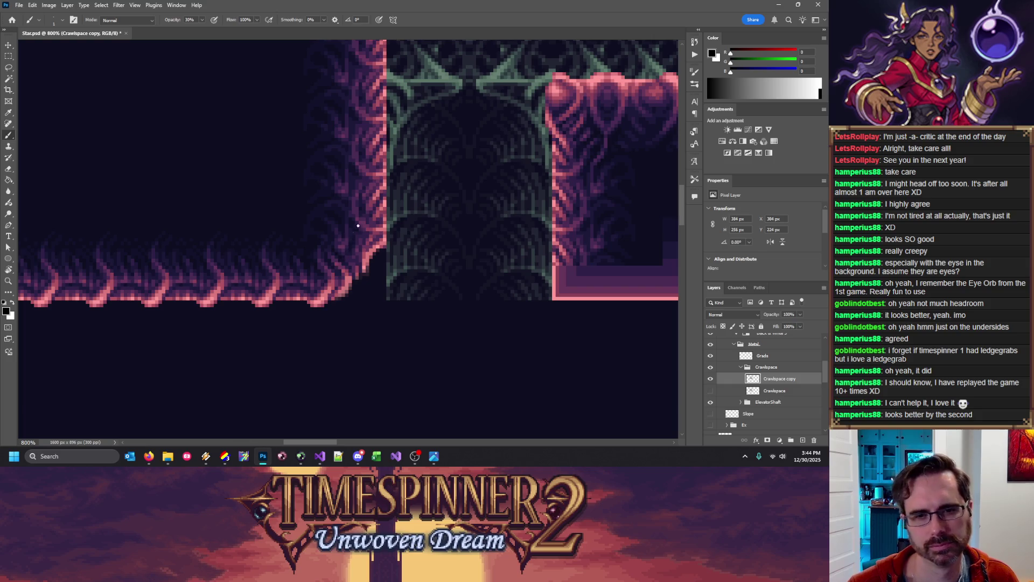
key(x)
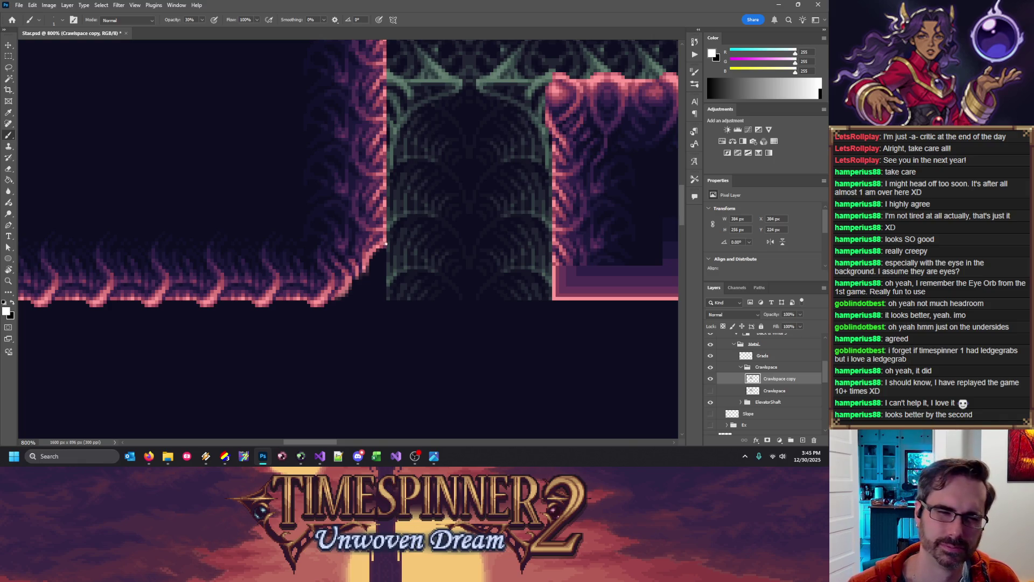
key(x)
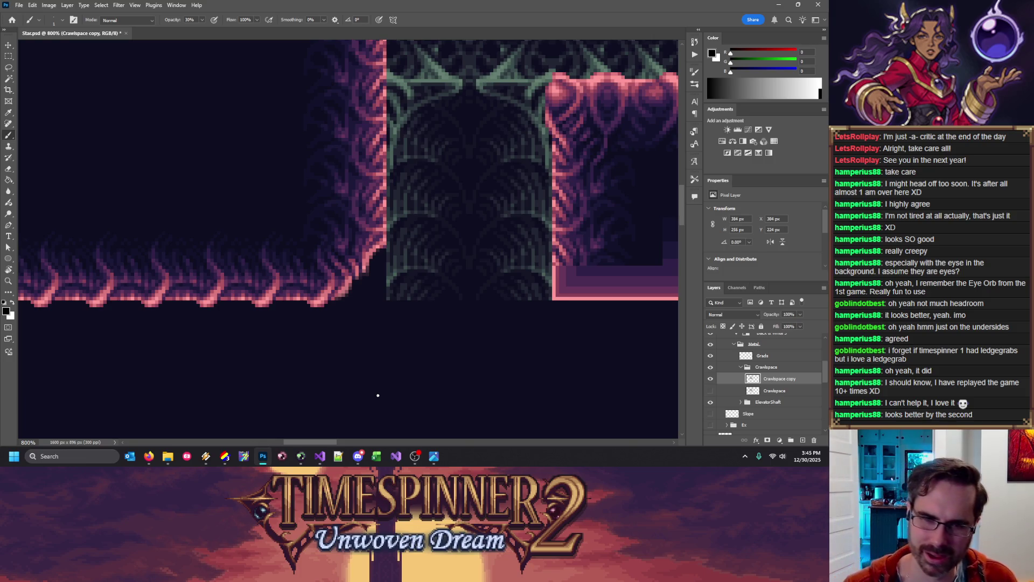
key(x)
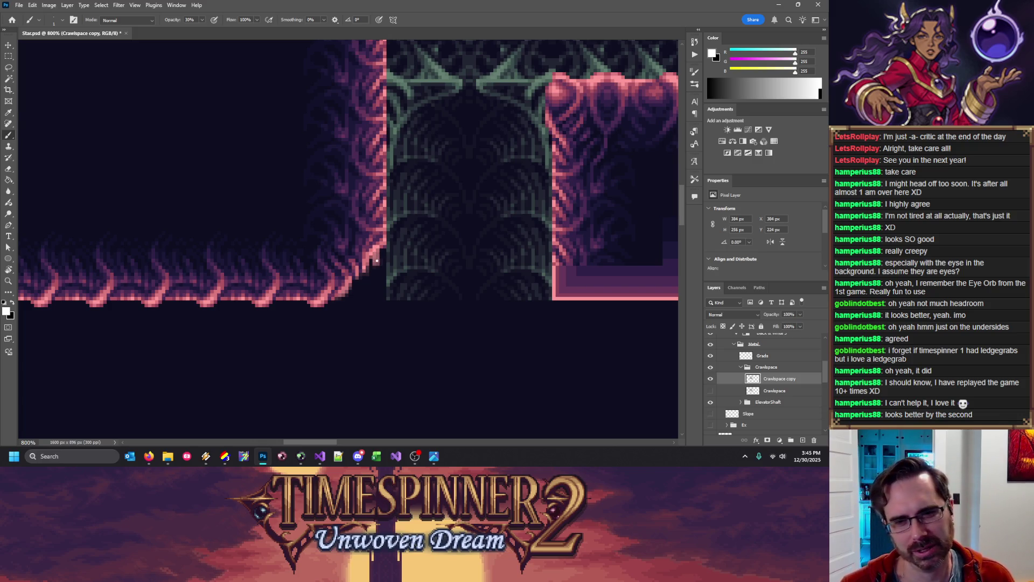
key(e)
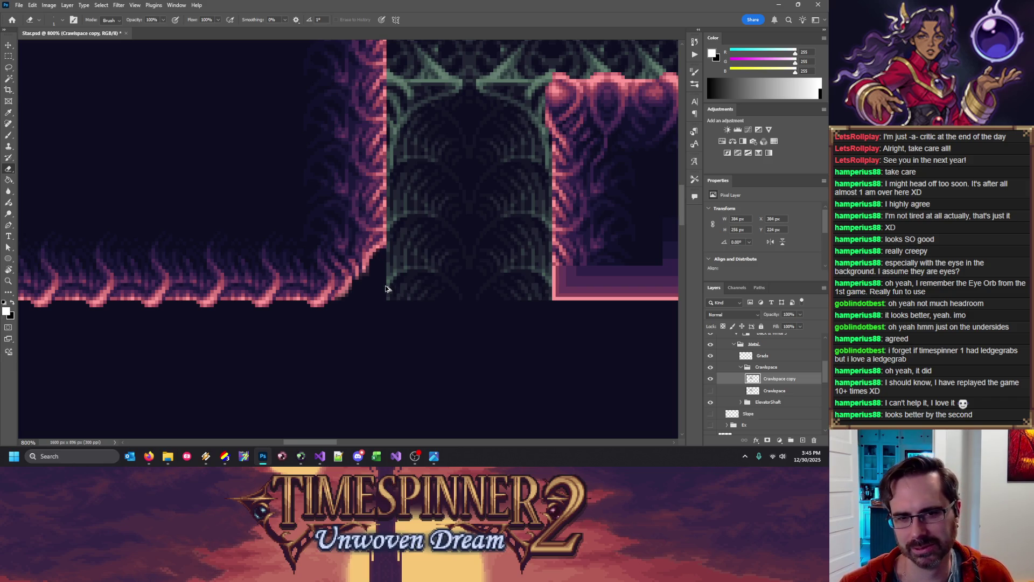
key(b)
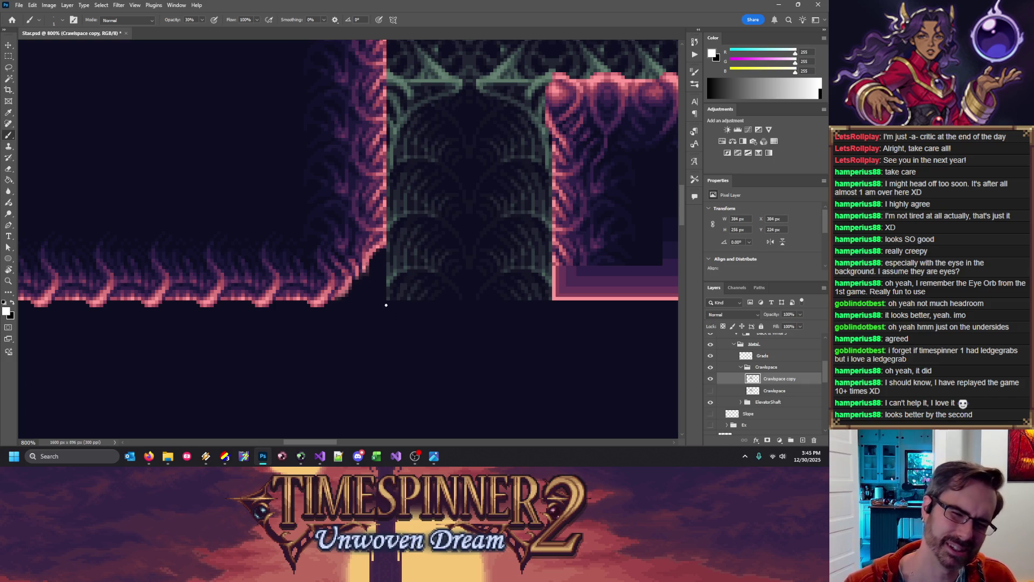
key(x)
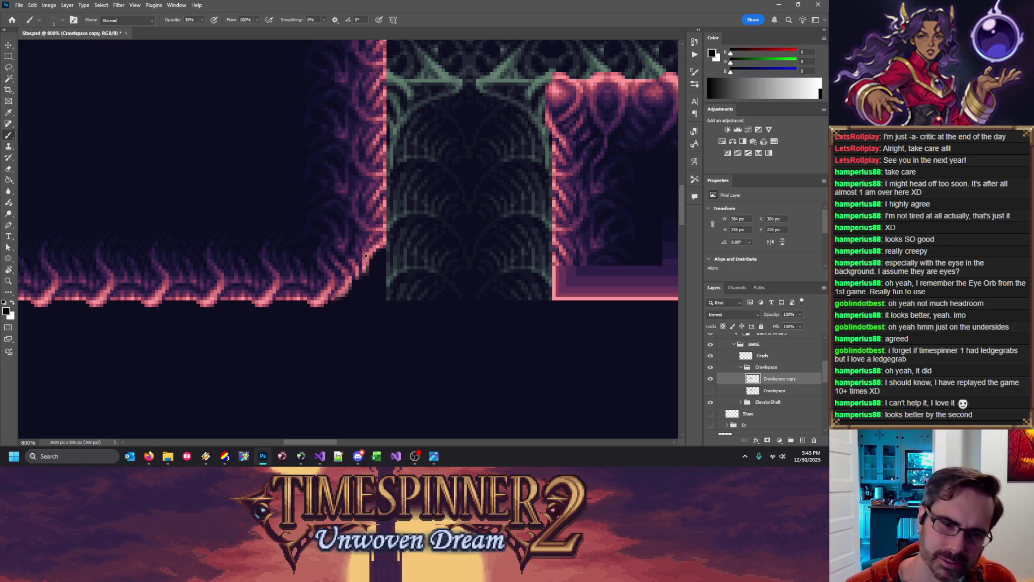
key(x)
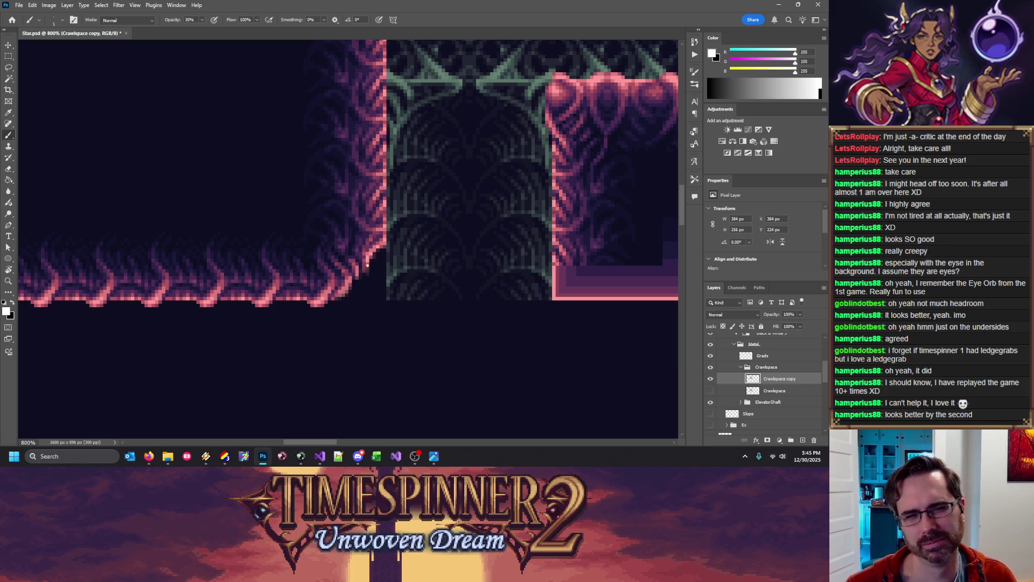
key(e)
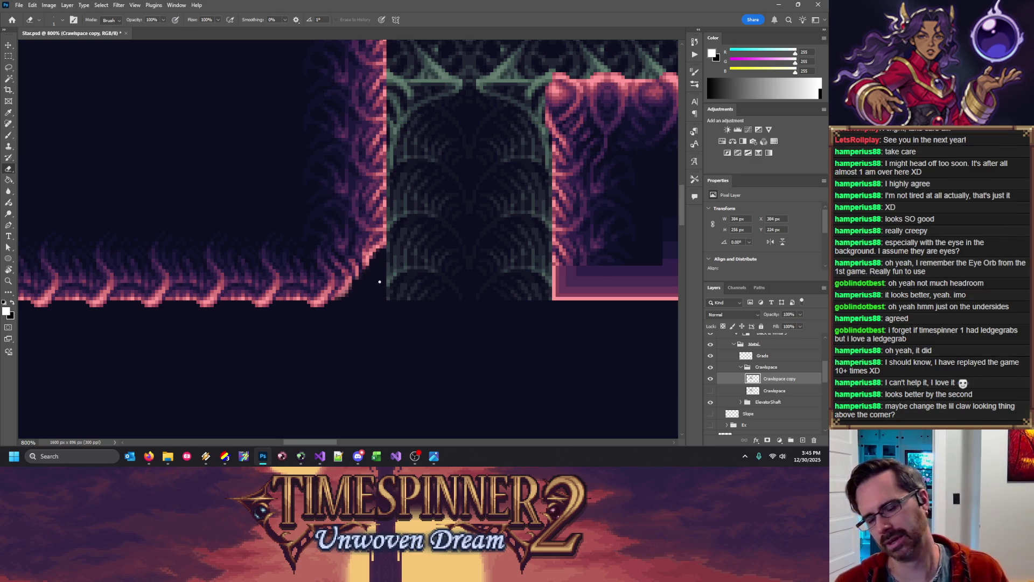
Save Star.psd, then lighten pixels on the ledge corner with the white and black brush
key(ctrl+s)
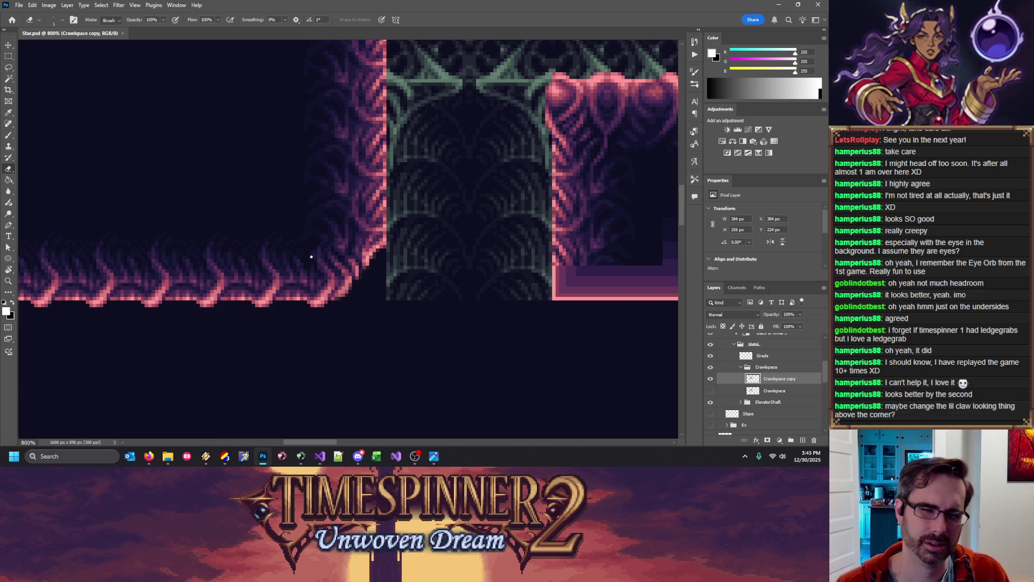
key(b)
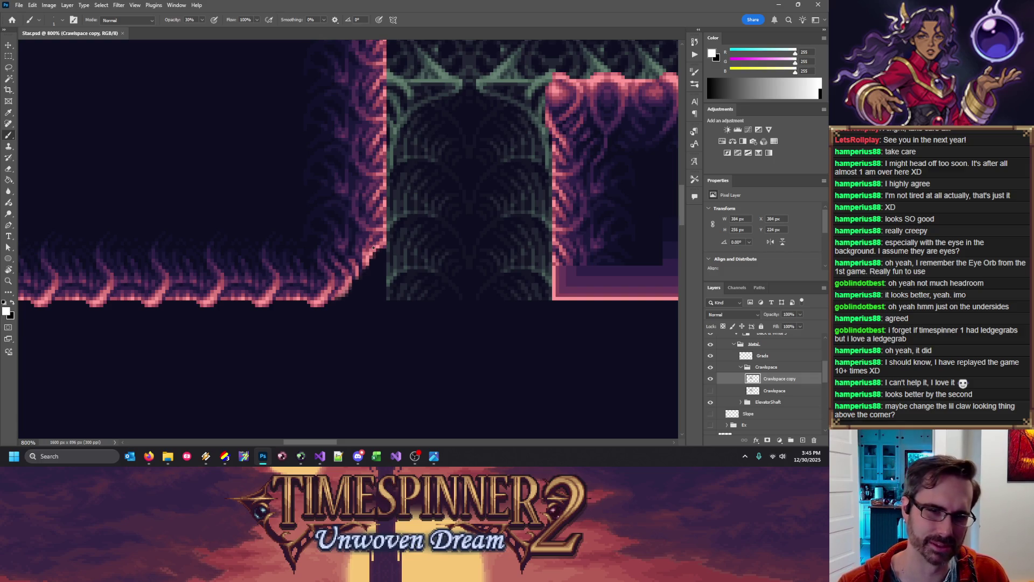
key(x)
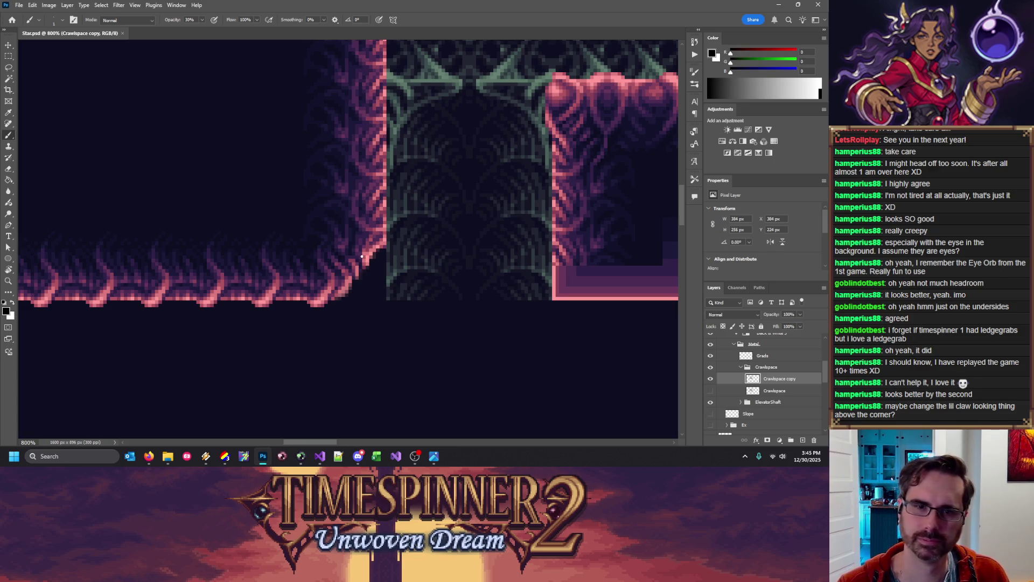
key(x)
click(363, 263)
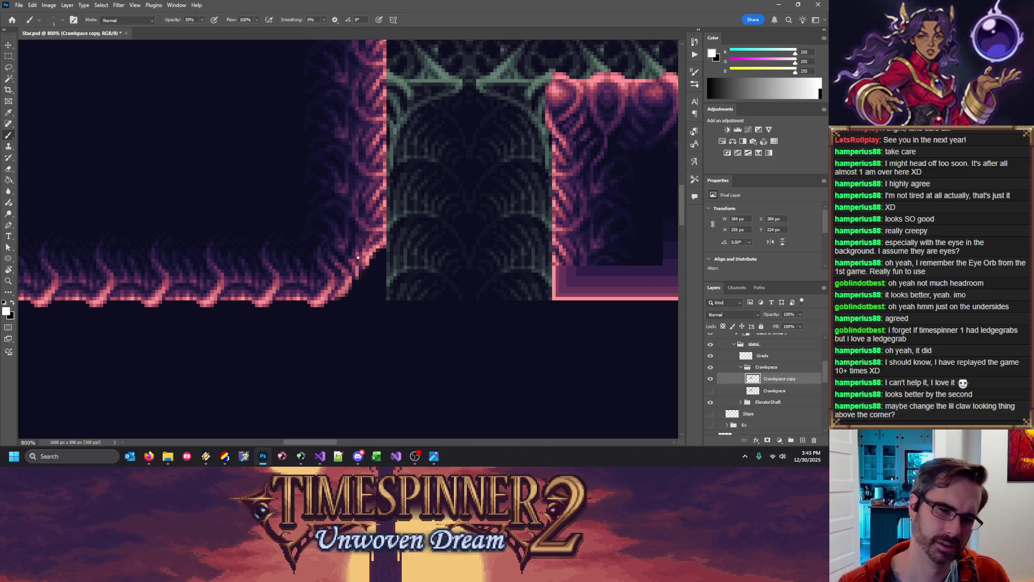
key(x)
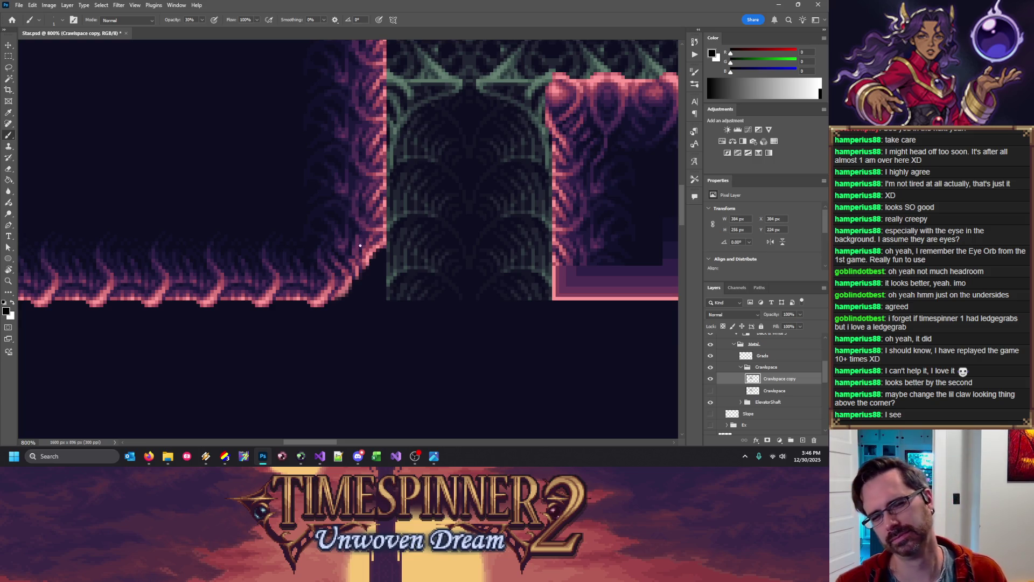
key(x)
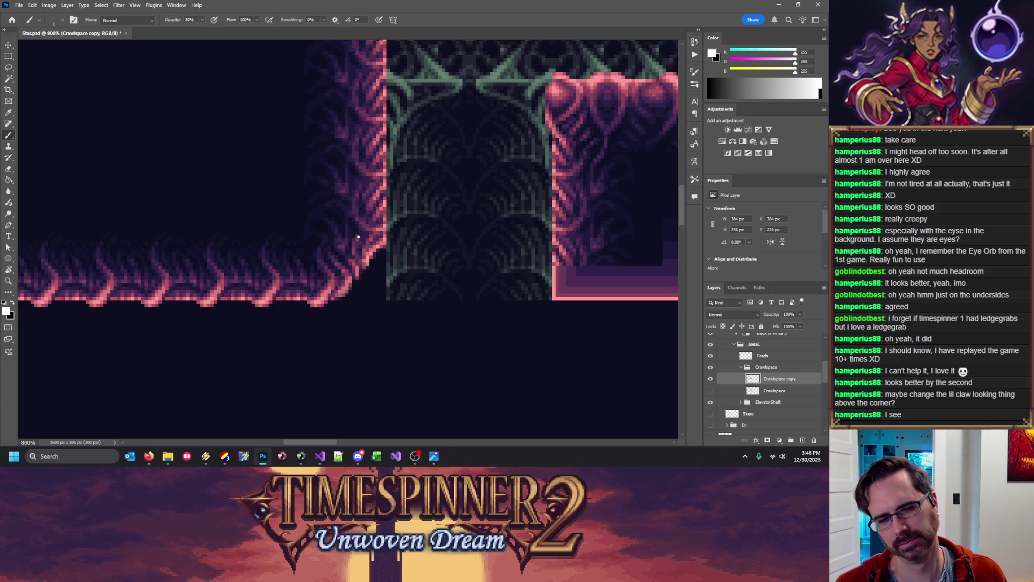
key(x)
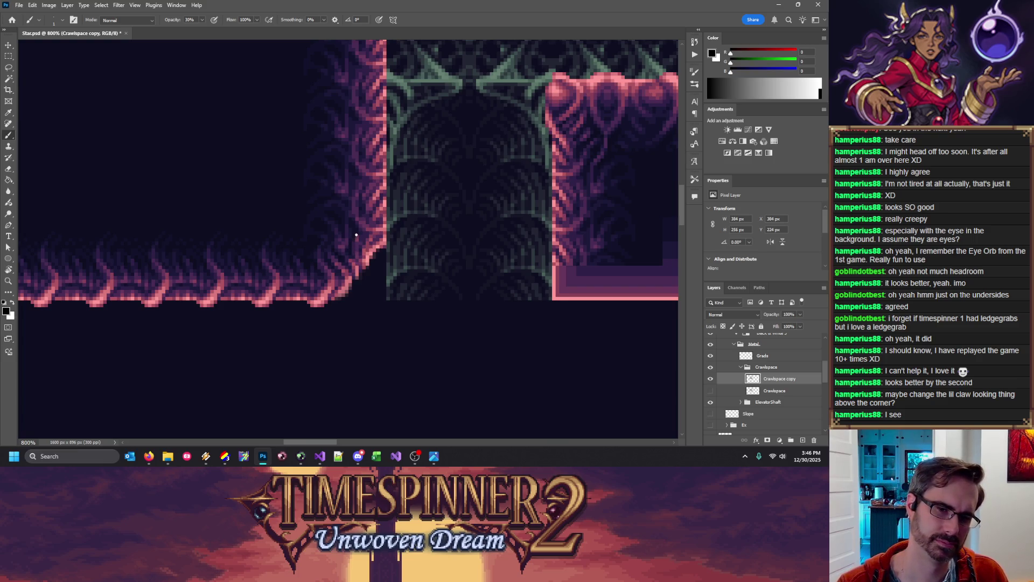
Finish the light and dark corner touch-ups and save Star.psd again
key(x)
key(x)
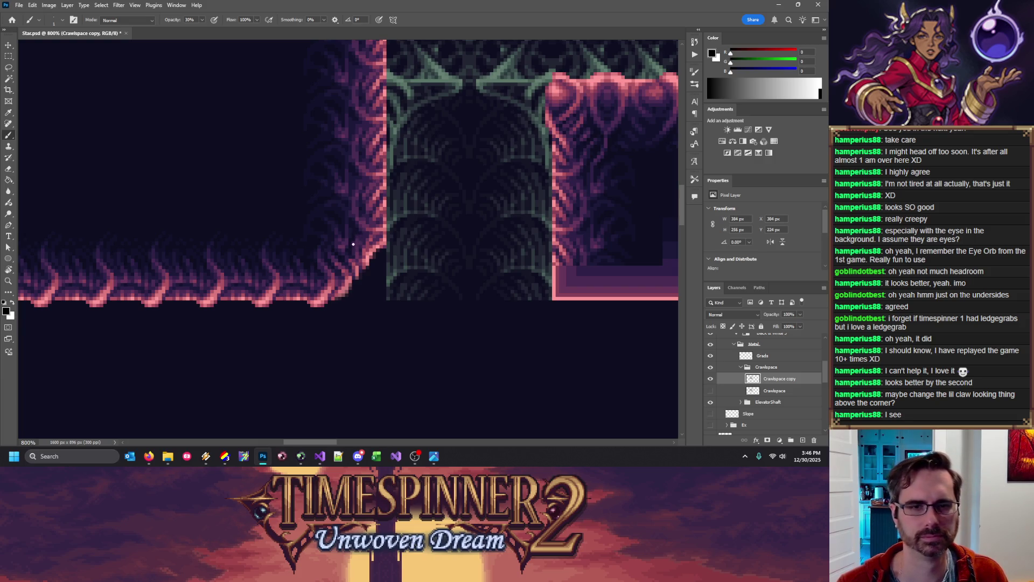
key(x)
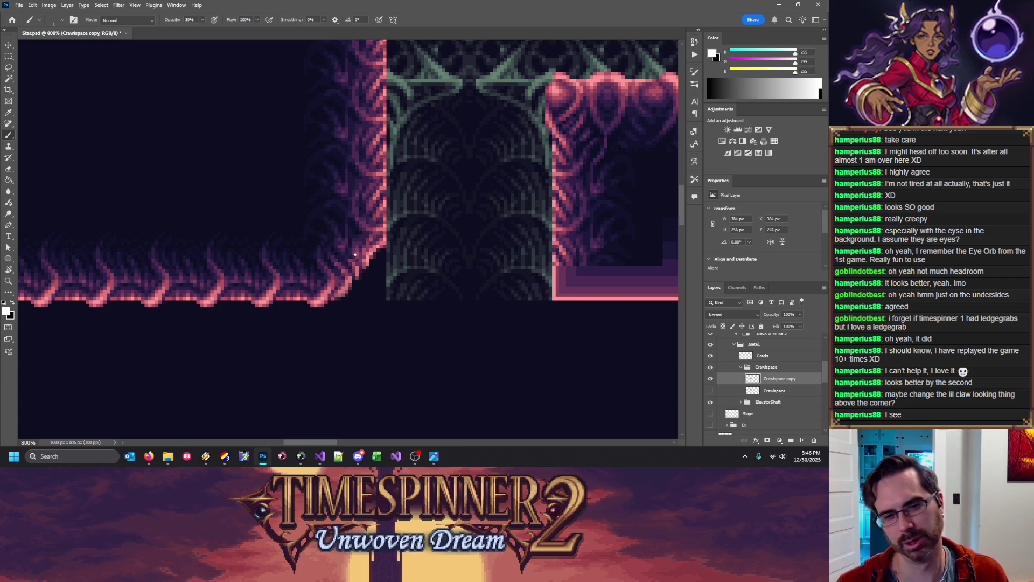
key(x)
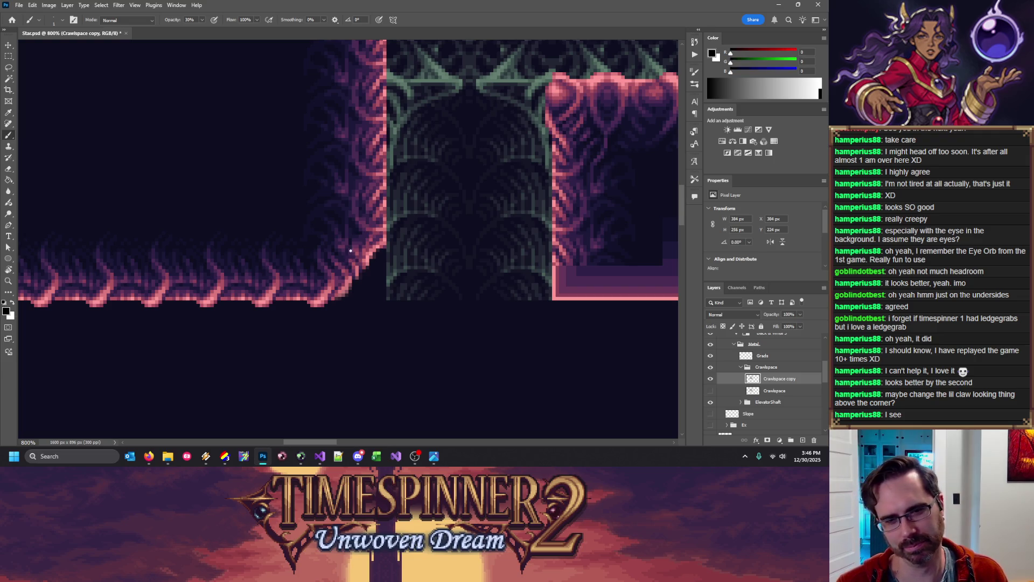
key(x)
key(x)
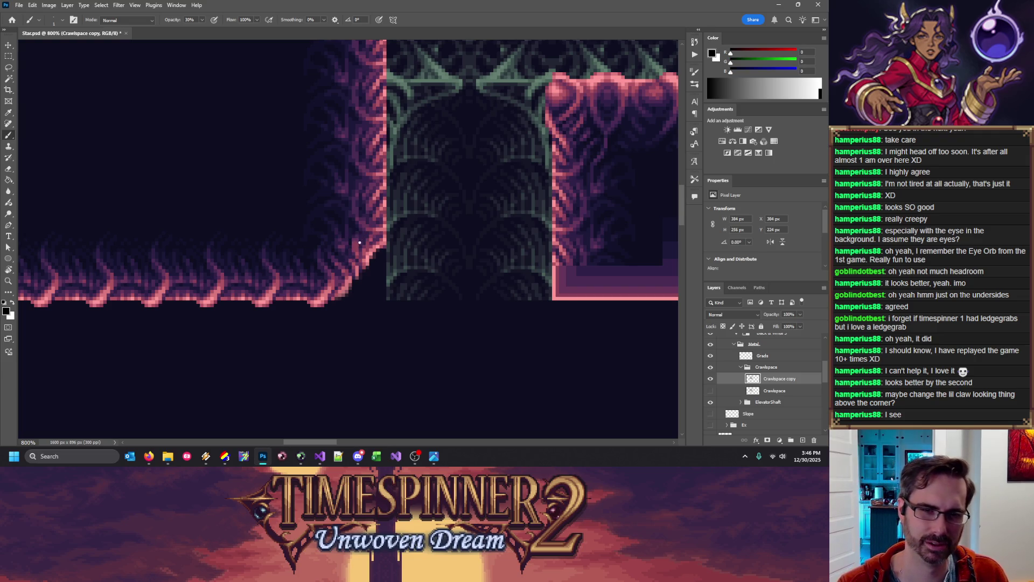
key(x)
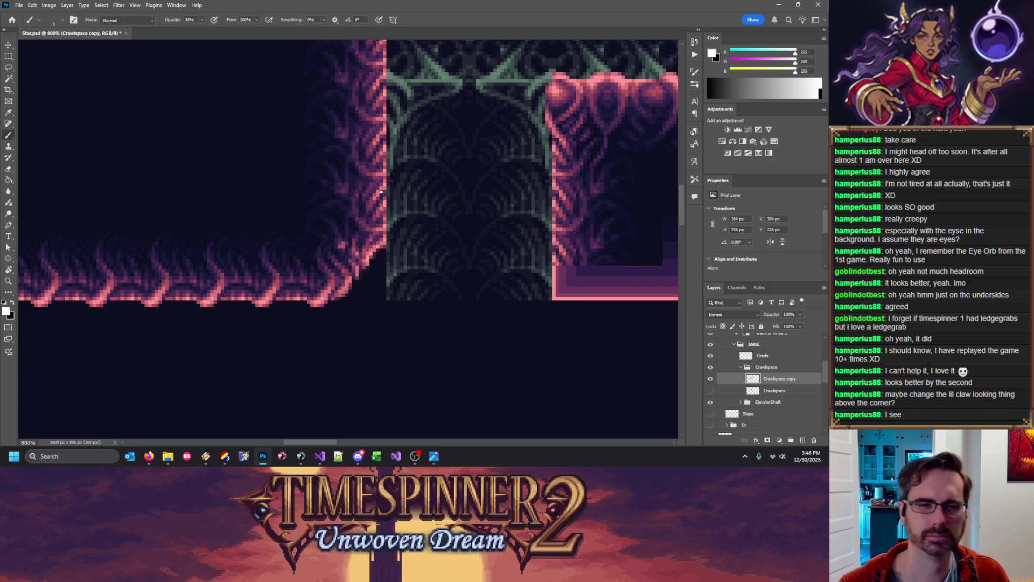
key(x)
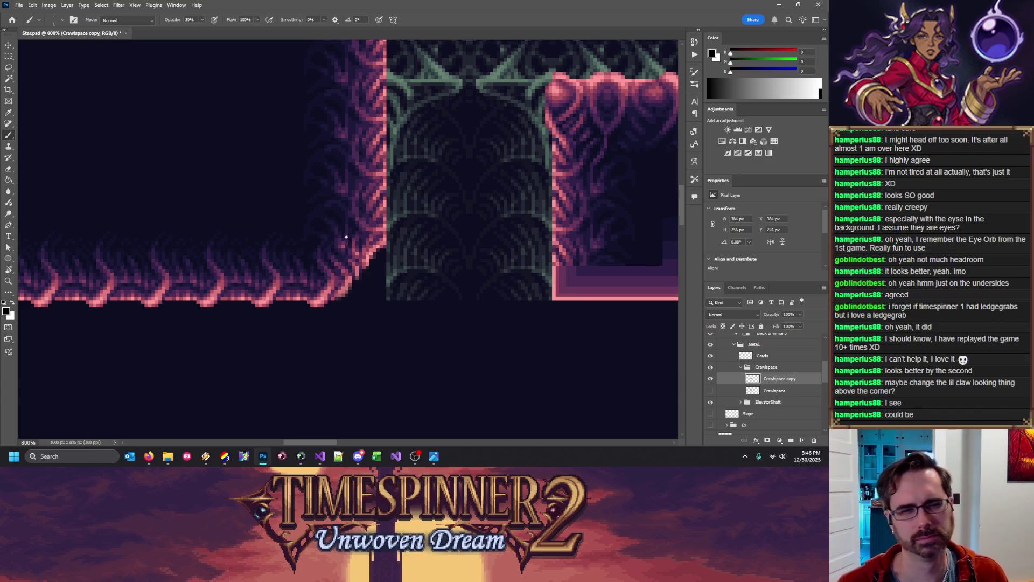
key(ctrl+s)
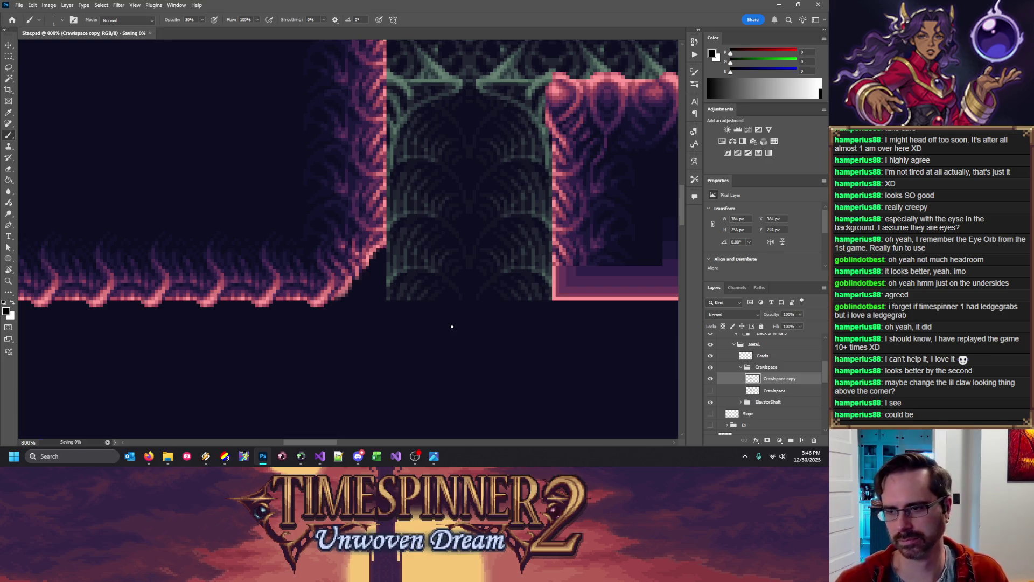
Duplicate Crawlspace copy into Crawlspace copy 2, deleting the extra Crawlspace copy 3
key(ctrl+minus)
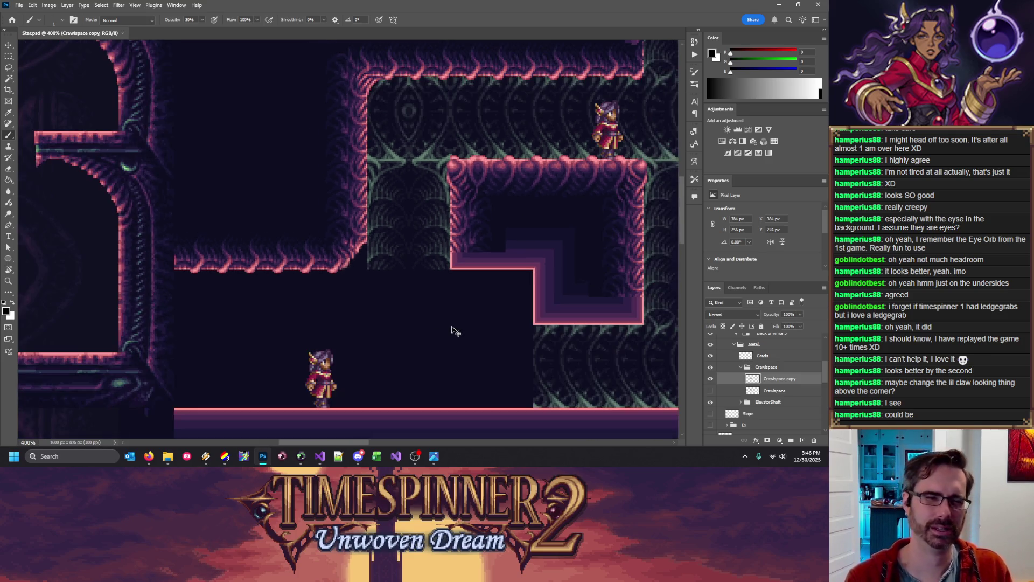
key(ctrl+plus)
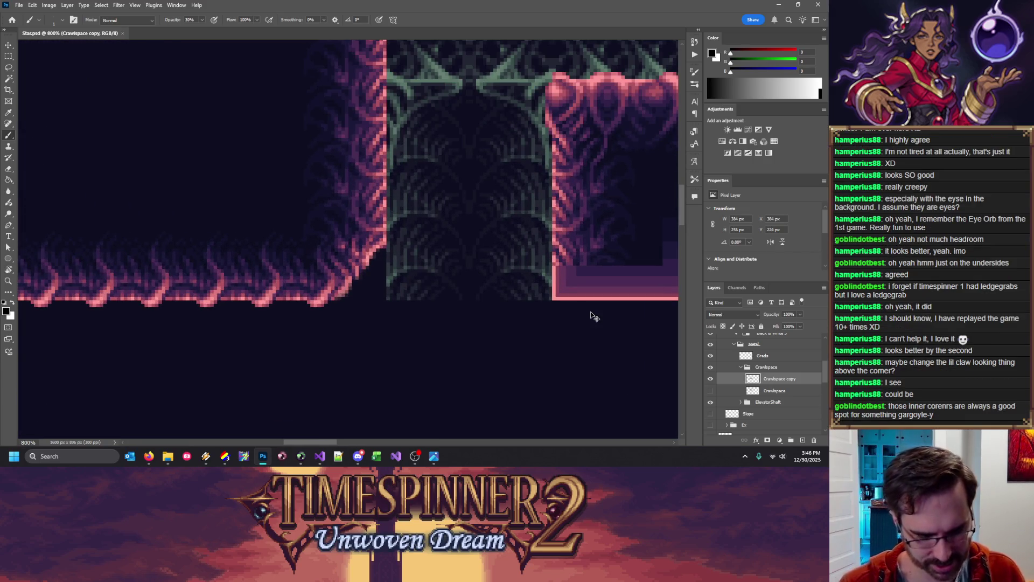
key(ctrl+j)
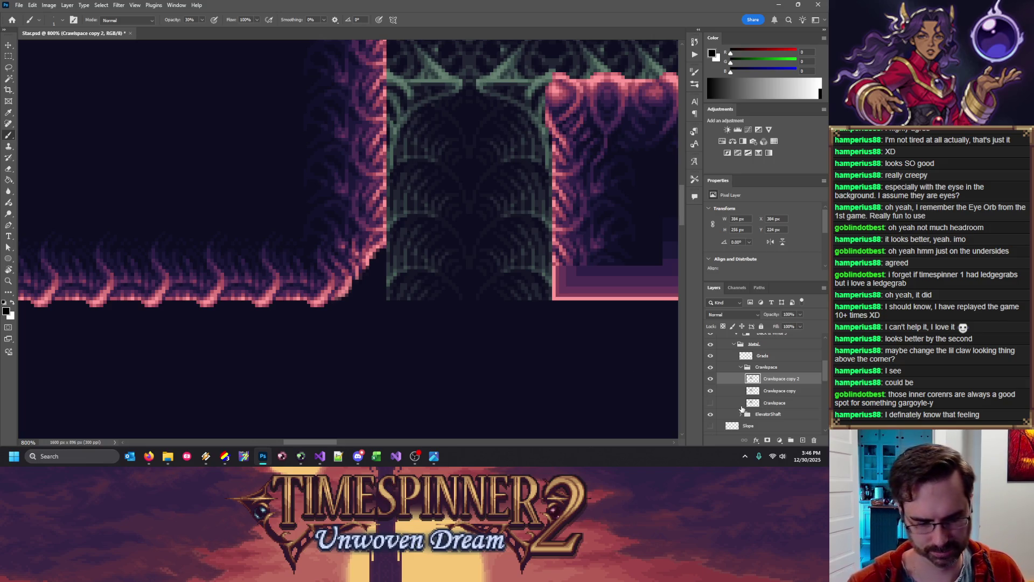
key(ctrl+apostrophe)
key(ctrl+apostrophe)
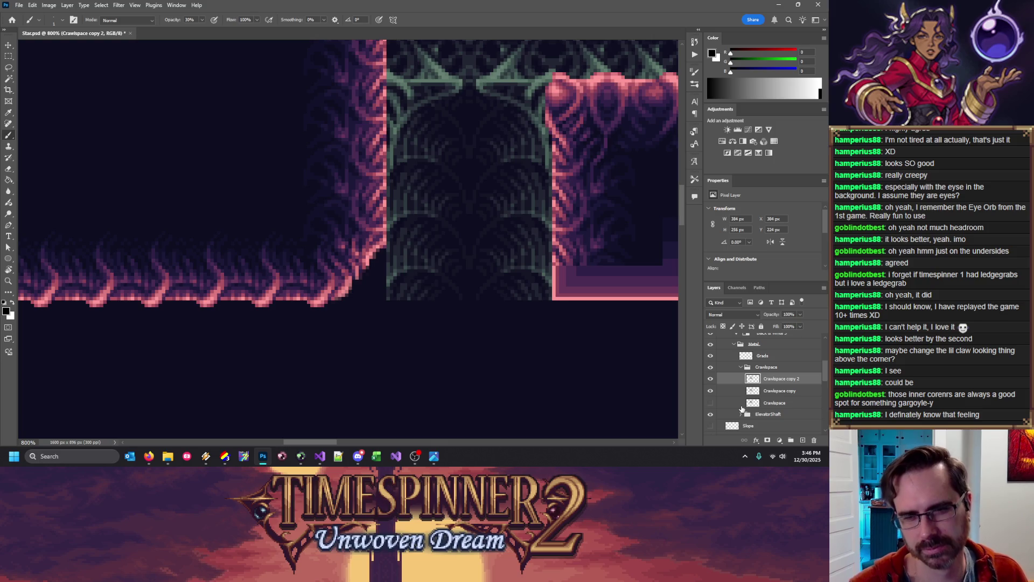
key(ctrl+j)
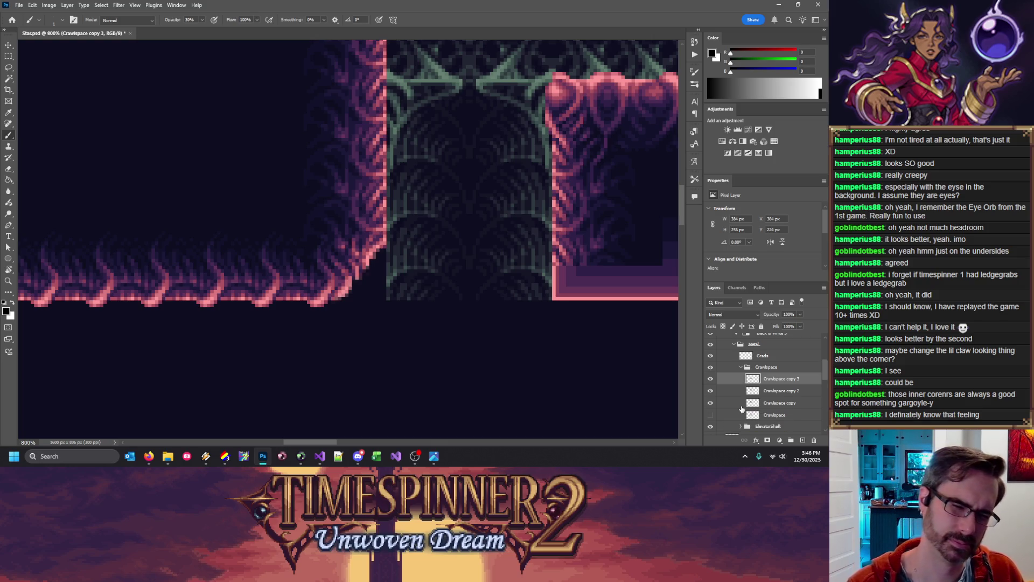
key(Delete)
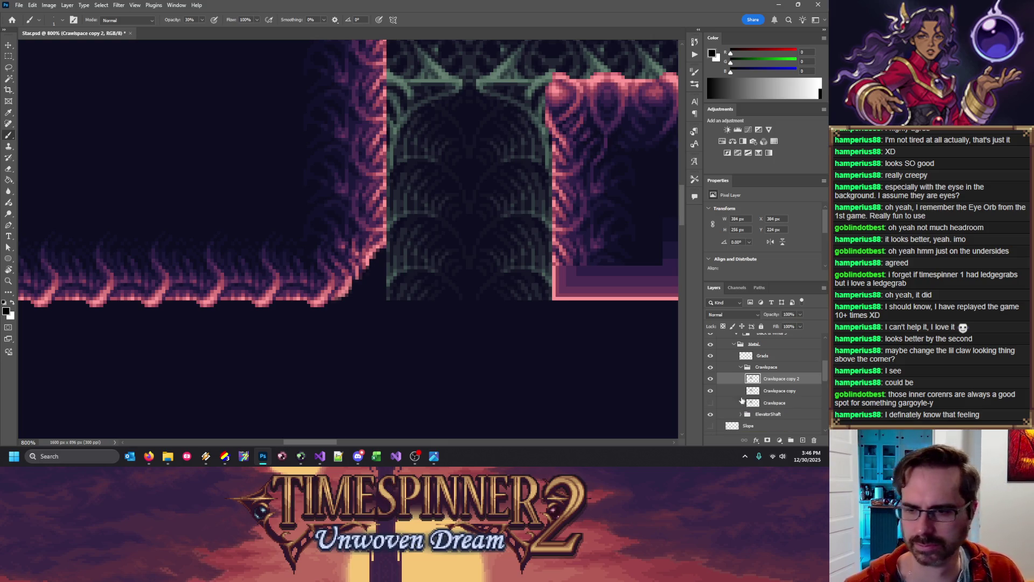
Delete Crawlspace copy 2, add Layer 48 above Crawlspace, and fill the ledge's inner-corner rectangle dark
click(813, 440)
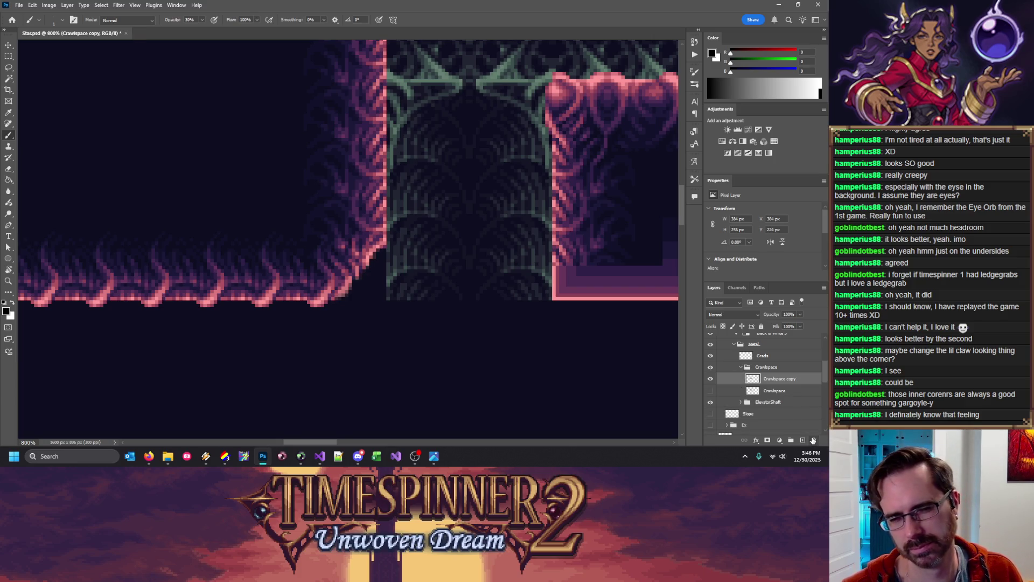
click(778, 392)
click(803, 440)
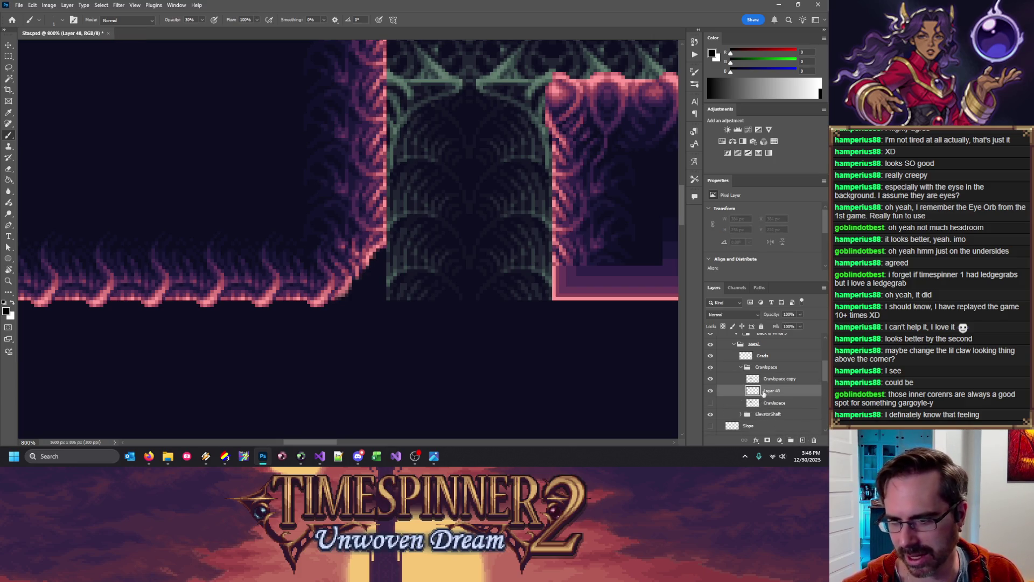
key(g)
click(8, 56)
drag(266, 210, 441, 341)
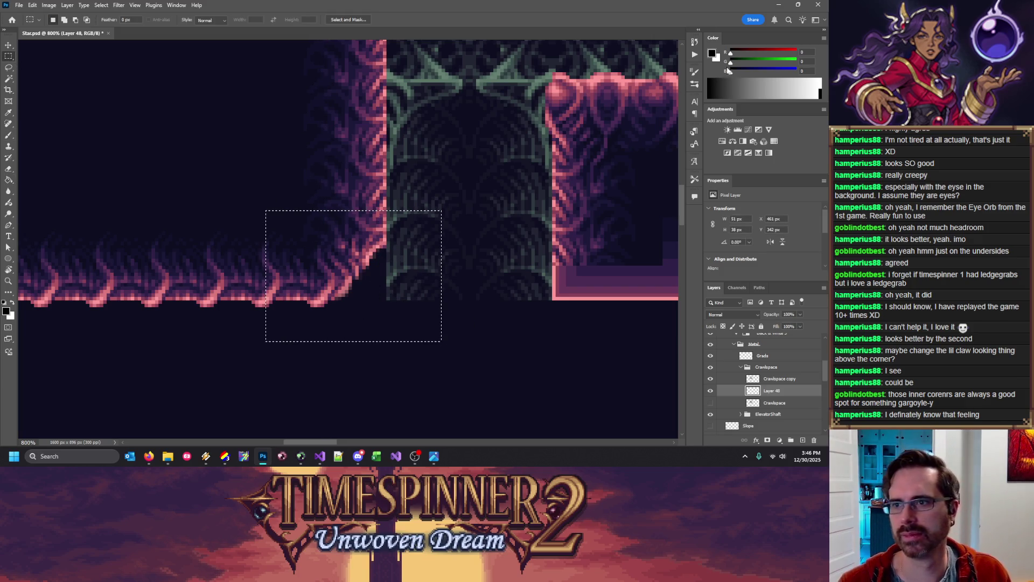
key(g)
click(399, 310)
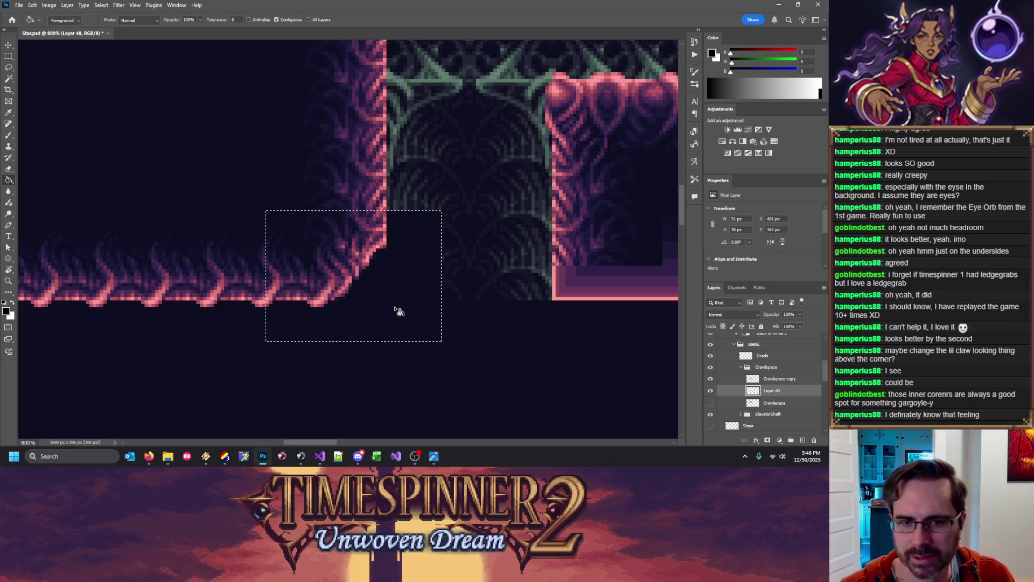
Merge Crawlspace copy into Layer 48, then Magic Wand the dark fill at tolerance 0 and delete it
key(alt+bracketright)
key(ctrl+e)
key(w)
double_click(223, 18)
text(0)
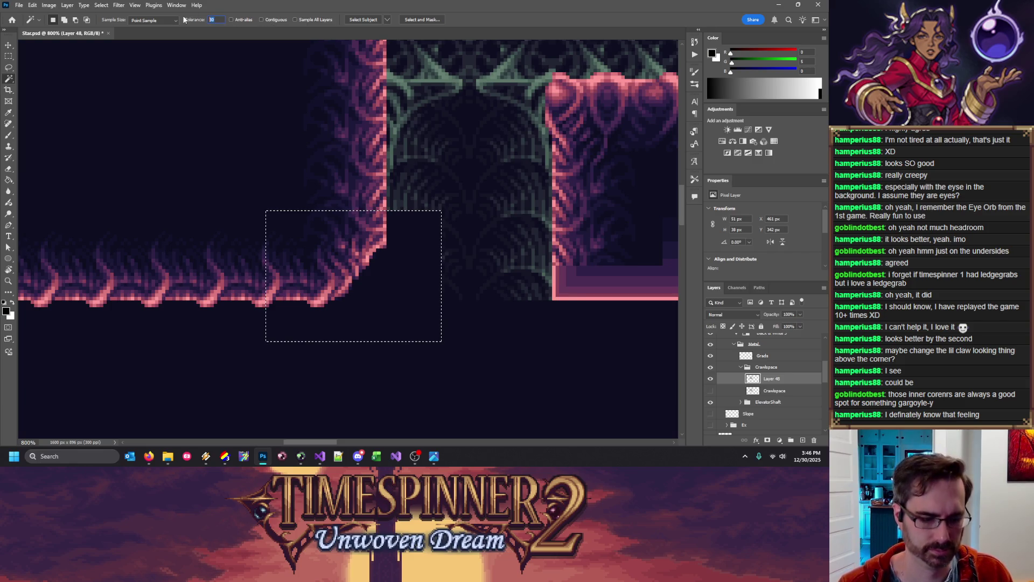
click(397, 296)
key(Delete)
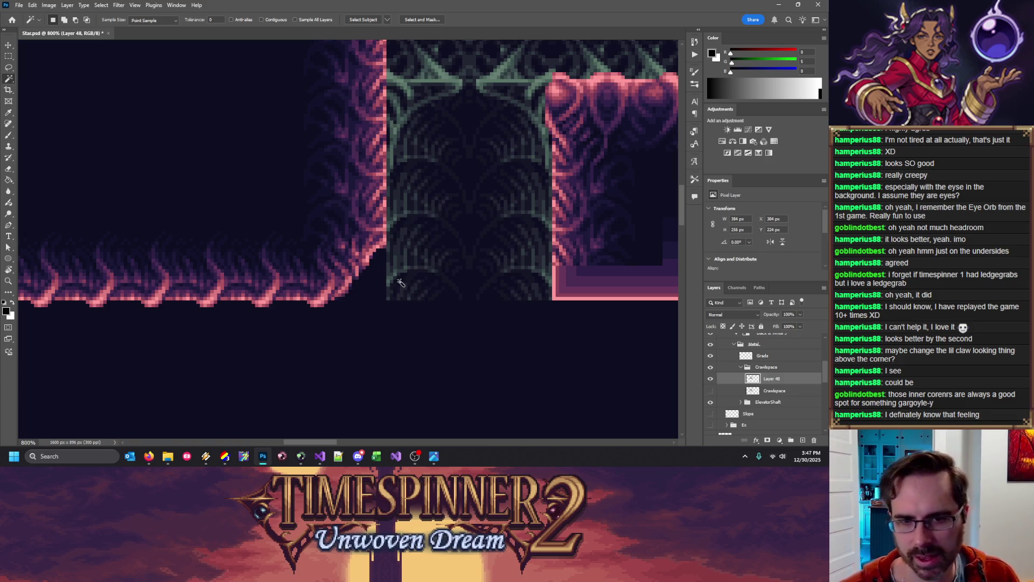
Enable the green base layer, set the Eraser to Pencil mode, and zoom to 1600% on the ledge corner
scroll(776, 401, down, 5)
scroll(775, 403, down, 2)
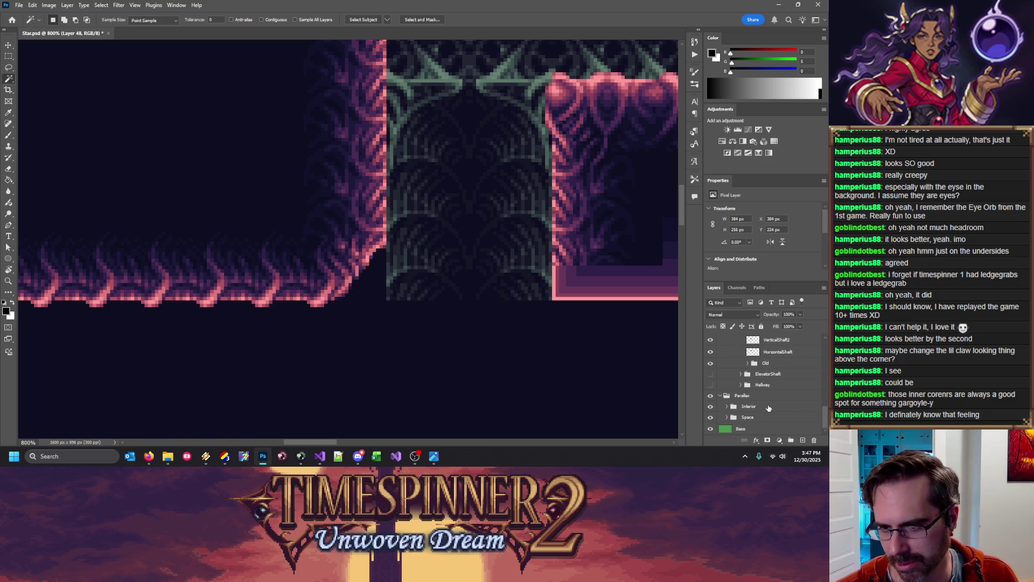
scroll(775, 400, up, 4)
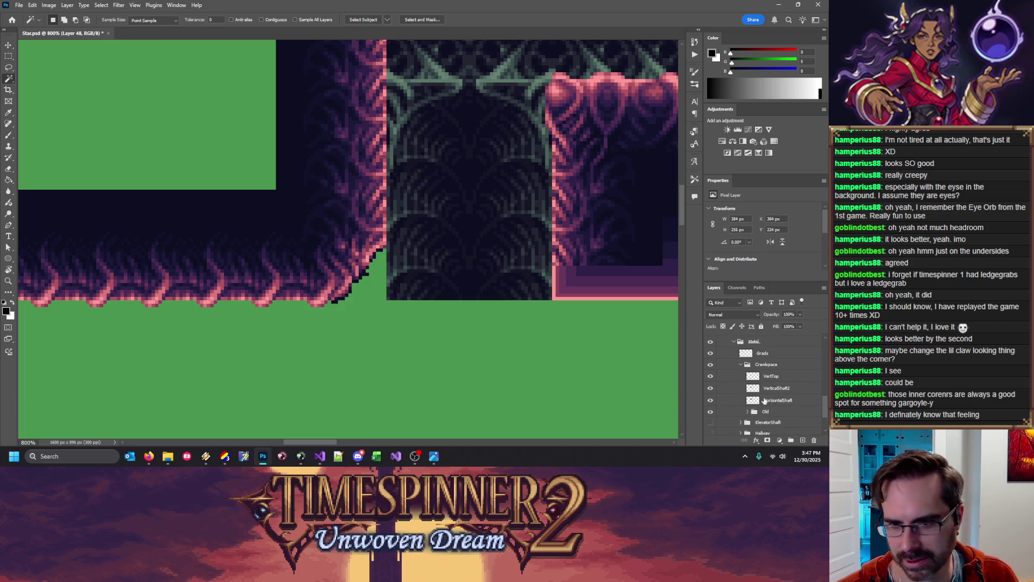
key(e)
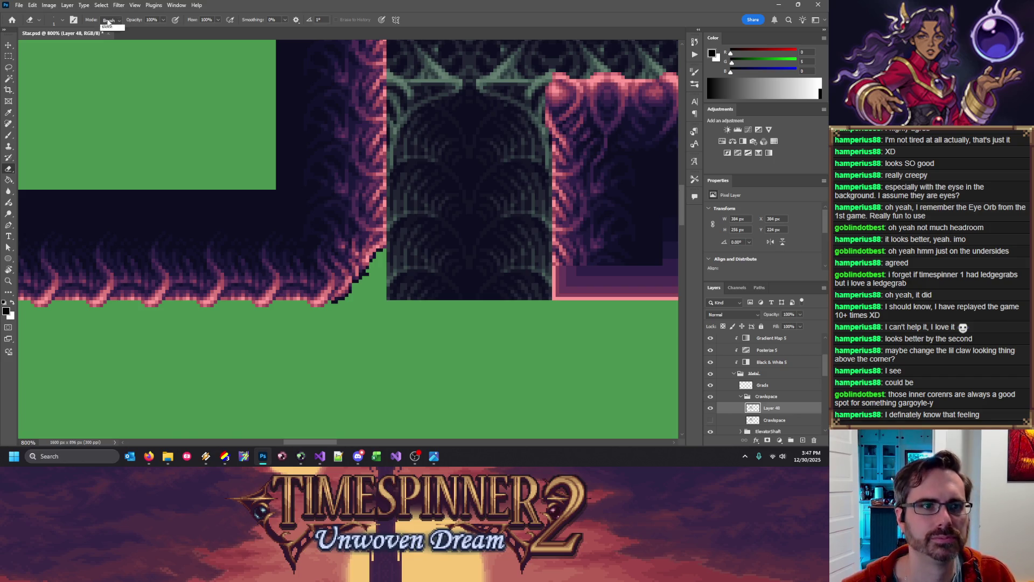
click(109, 31)
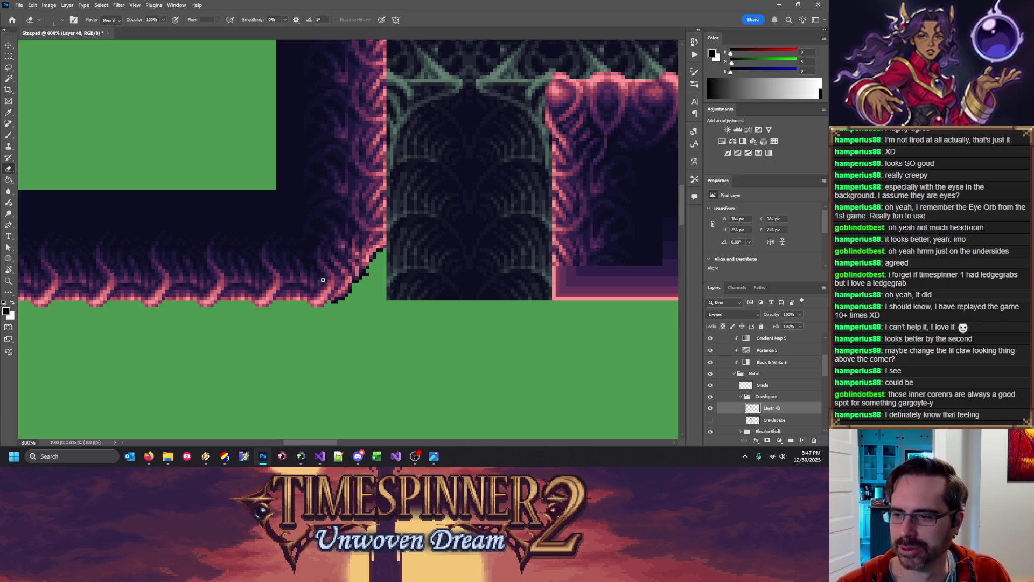
key(ctrl+plus)
key(ctrl+plus)
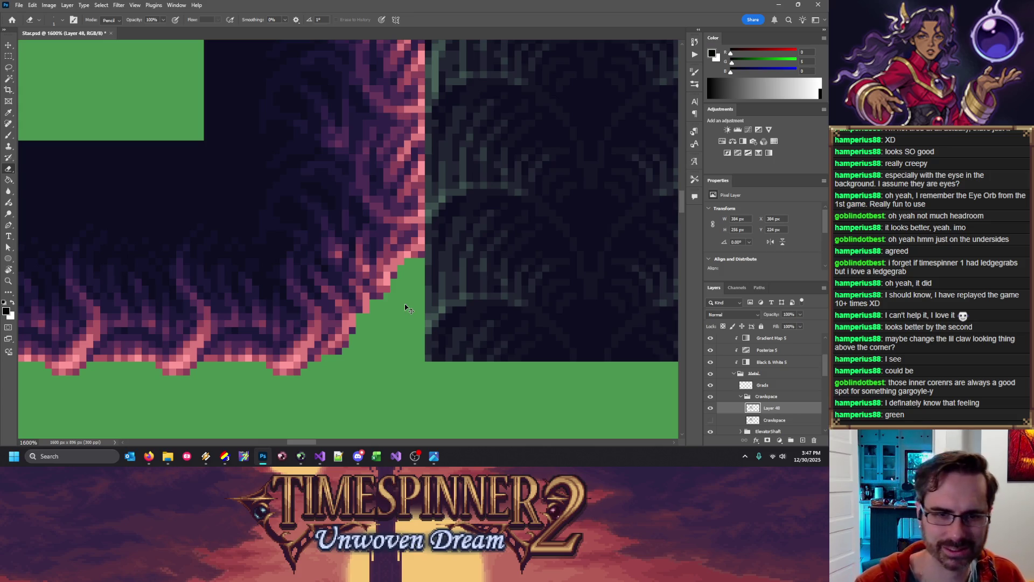
Switch to the Pencil, sample wall shades at the ledge's inner corner, and save the tileset
scroll(405, 307, down, 4)
scroll(405, 307, down, 1)
scroll(405, 307, up, 2)
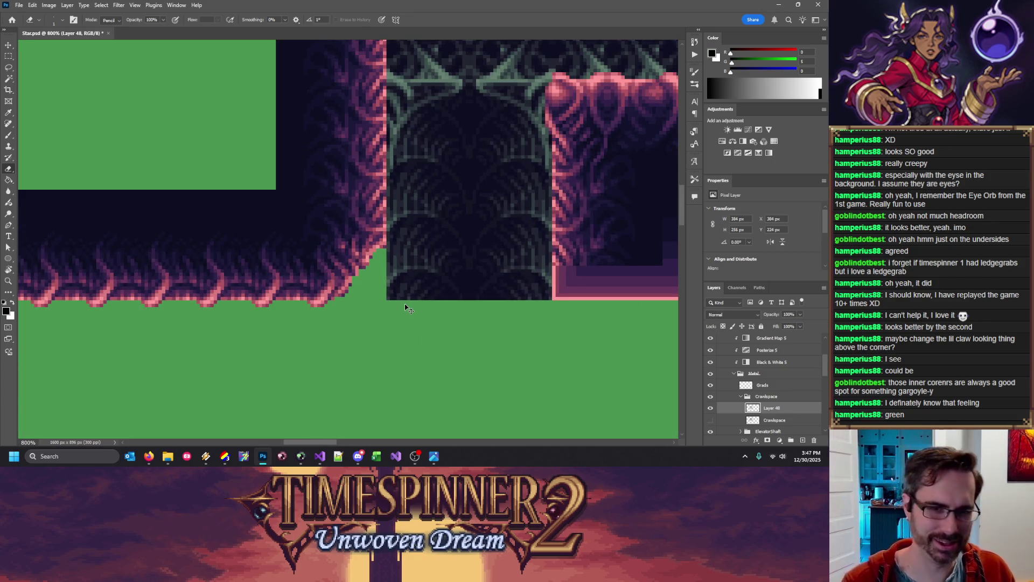
scroll(406, 307, up, 1)
key(b)
key(shift+b)
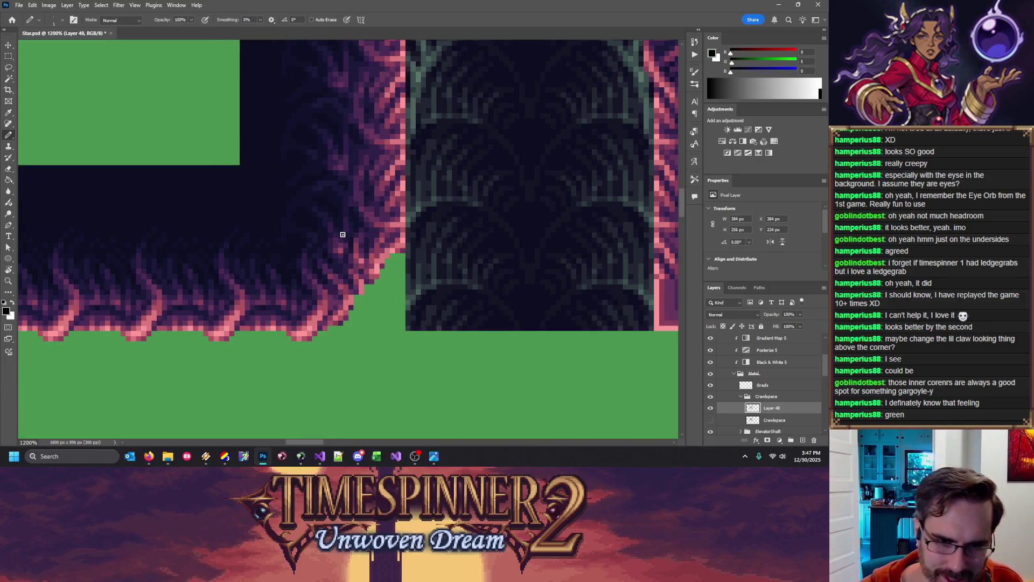
alt+click(348, 294)
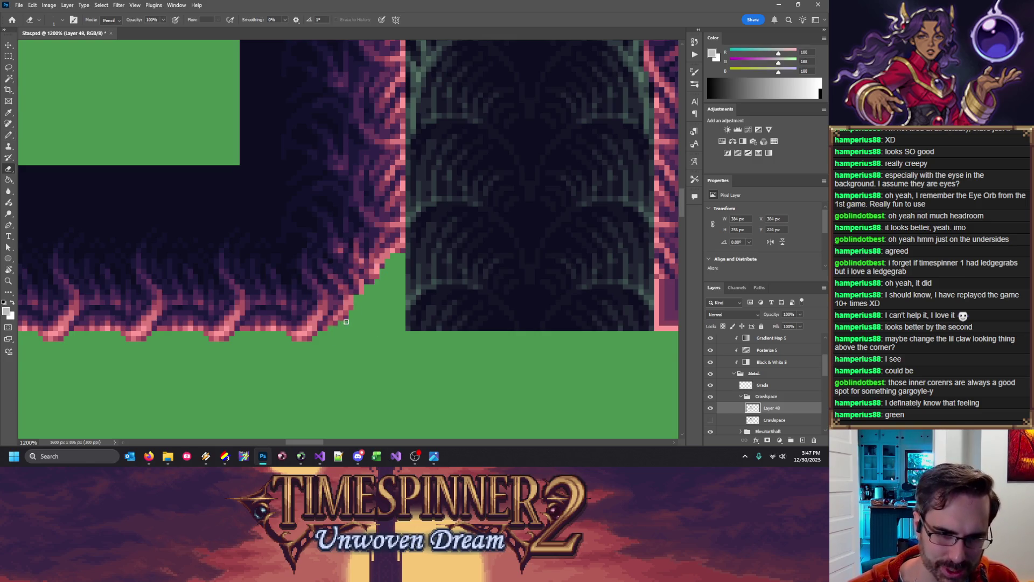
alt+click(342, 287)
alt+click(342, 287)
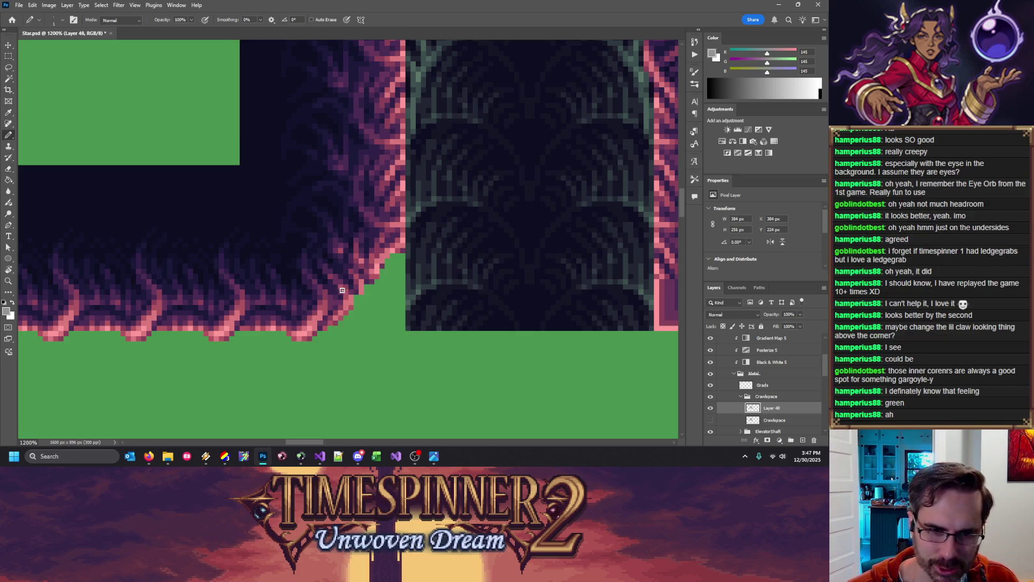
key(ctrl+s)
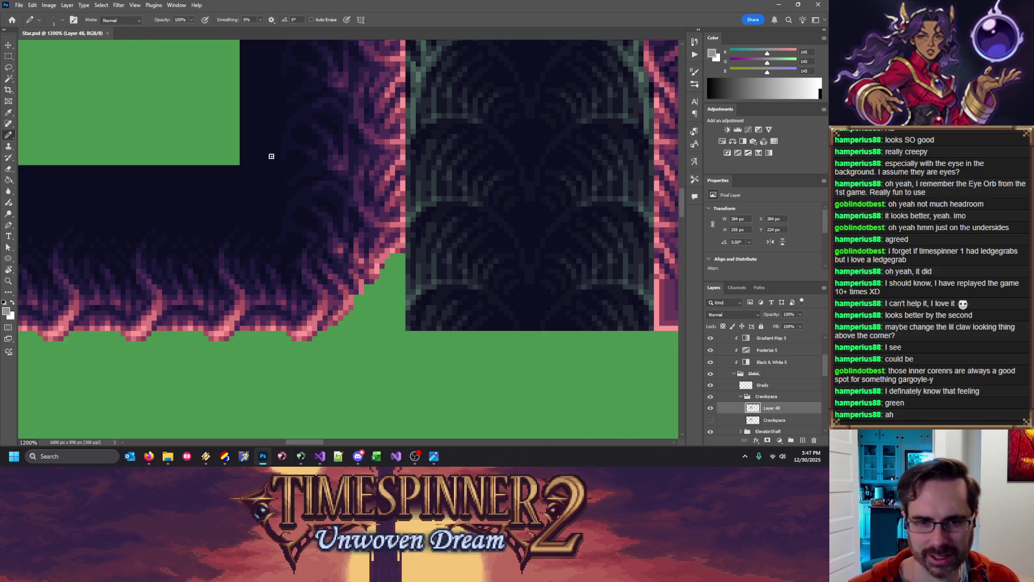
Sample light, mid and dark pink wall shades and paint them along the stepped corner diagonal
key(e)
key(b)
alt+click(375, 272)
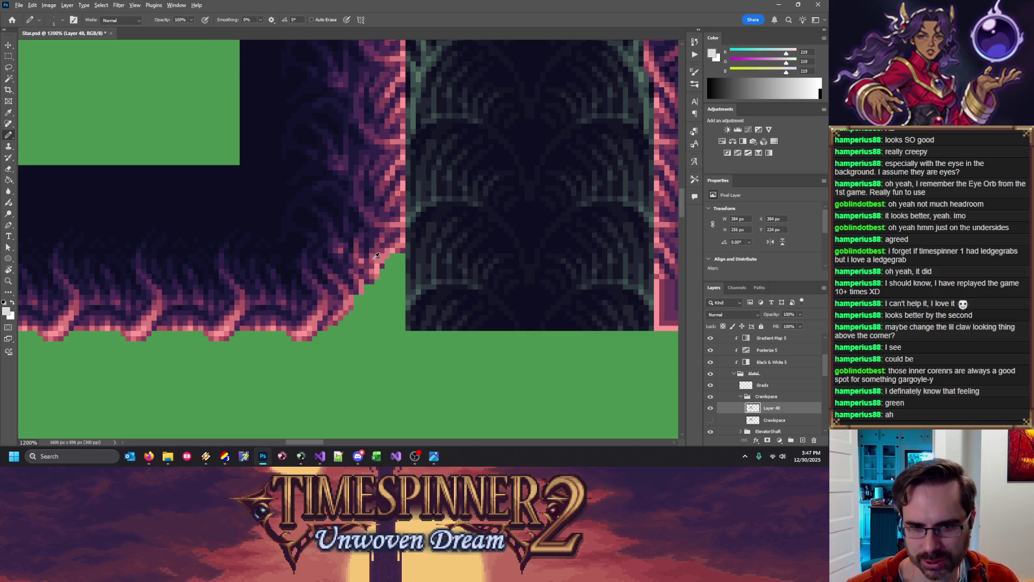
alt+click(376, 255)
alt+click(377, 253)
alt+click(376, 260)
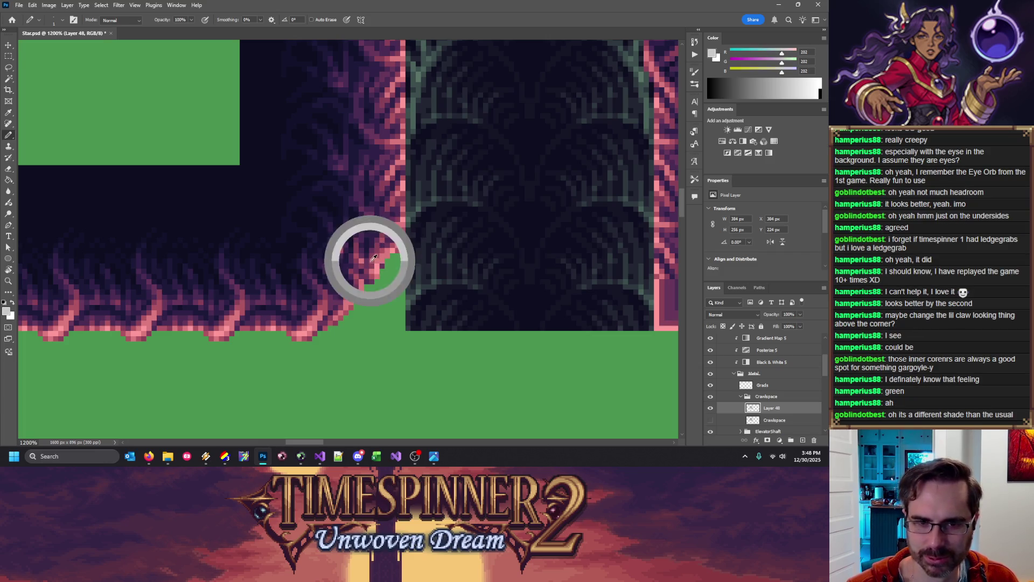
alt+click(375, 263)
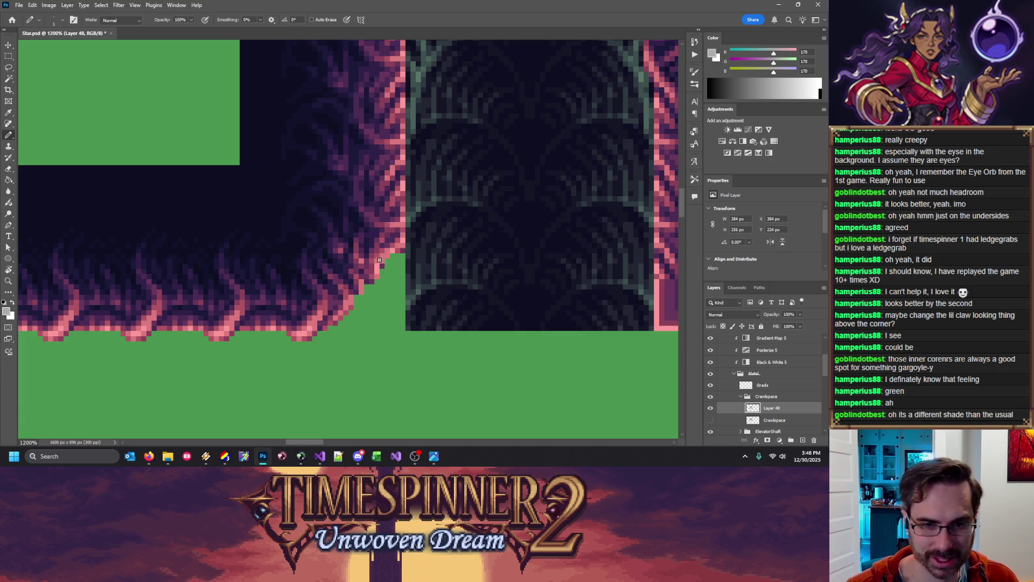
alt+click(369, 263)
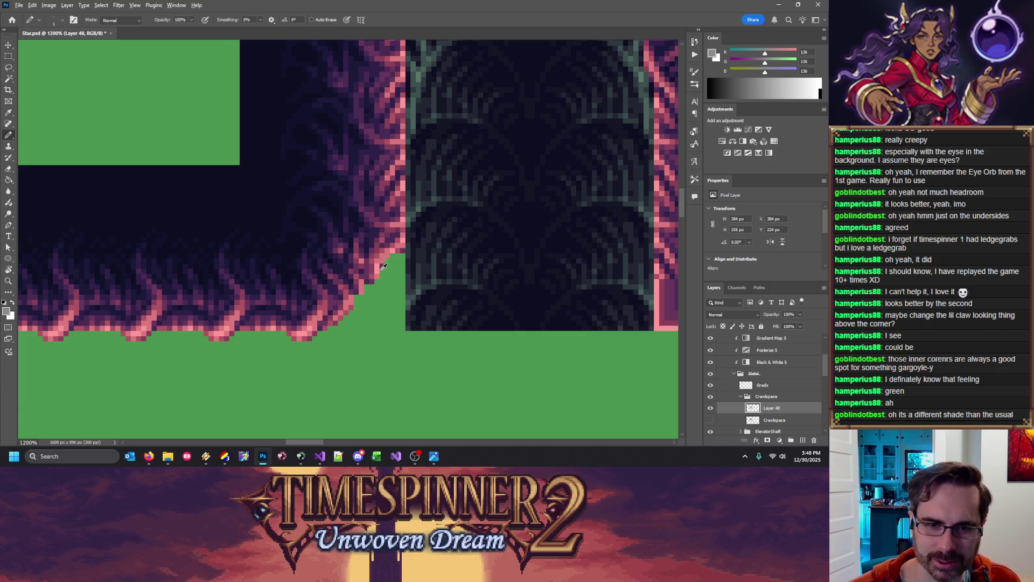
alt+click(385, 258)
Pencil light pink and darker shade pixels along the diagonal ledge edge above the slope
key(e)
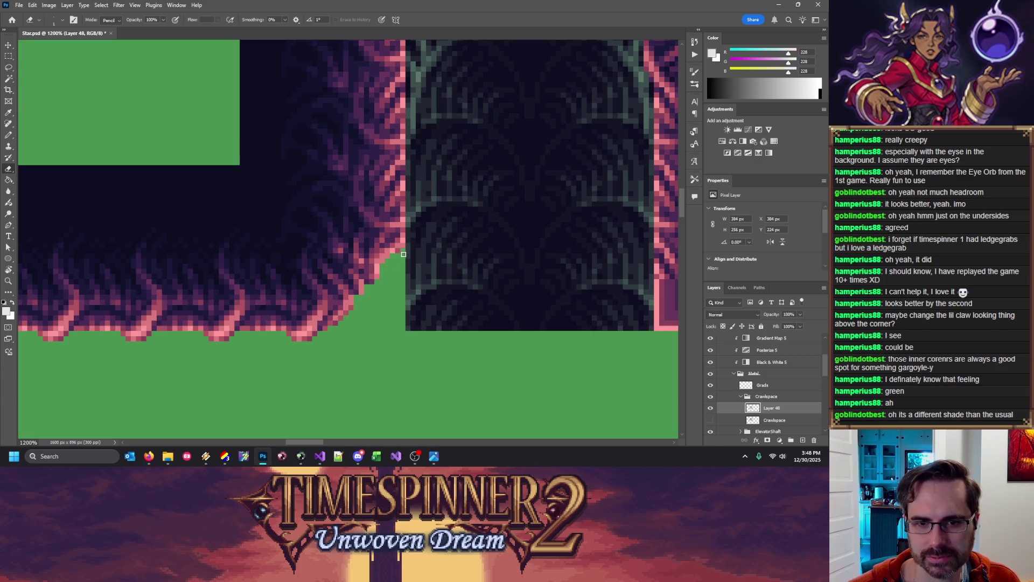
key(b)
alt+click(396, 246)
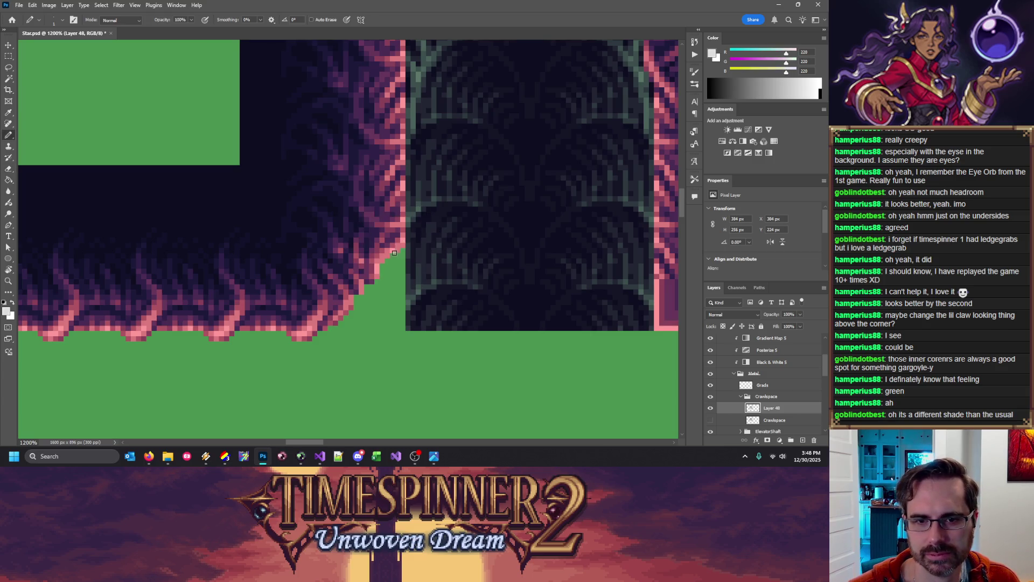
click(383, 258)
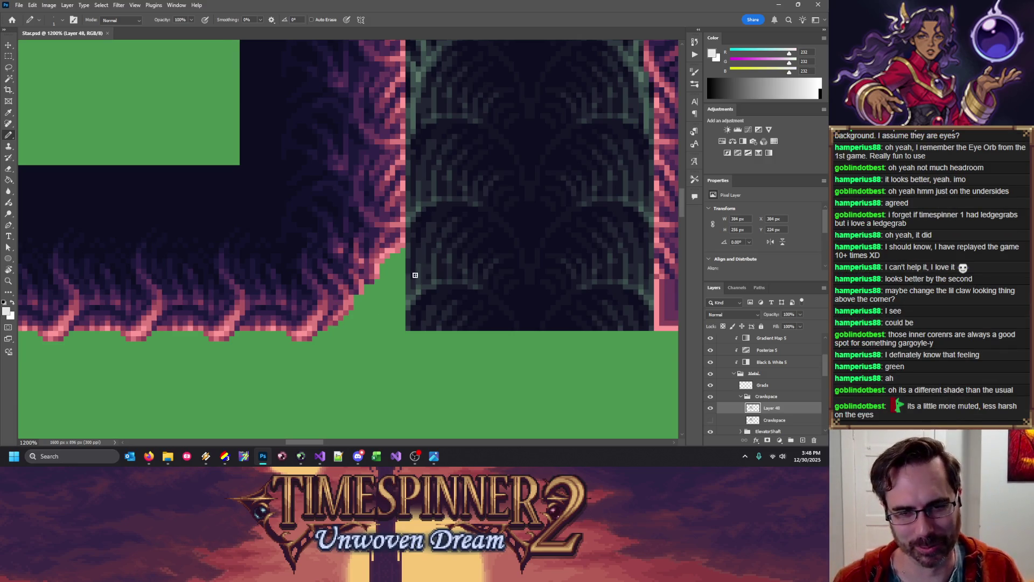
alt+click(362, 299)
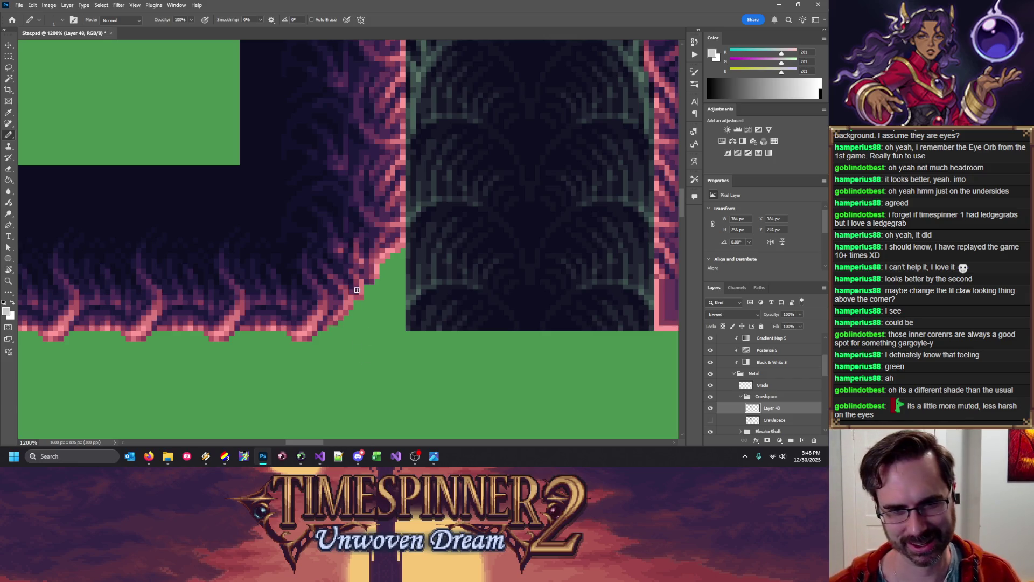
alt+click(358, 282)
alt+click(359, 283)
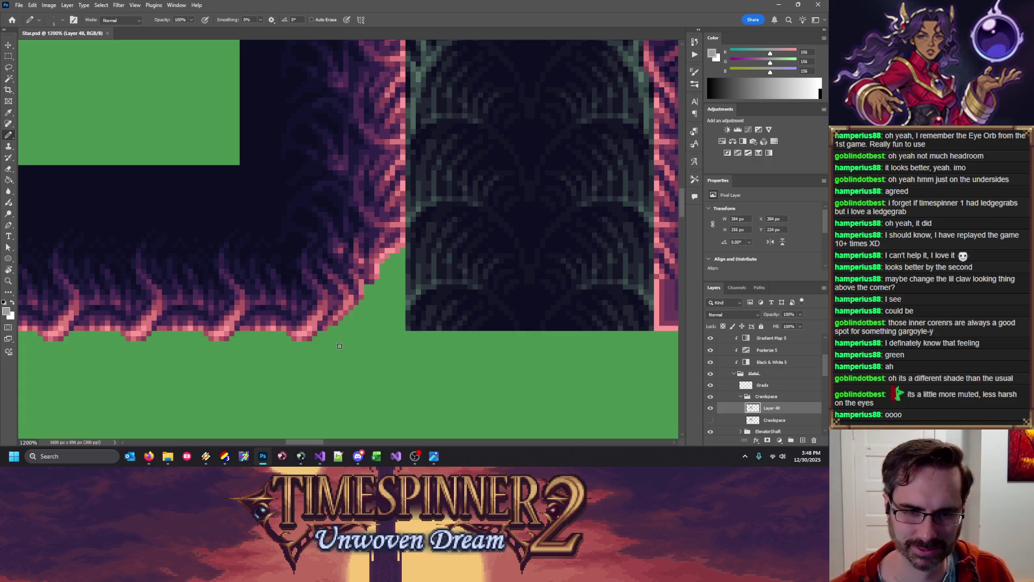
alt+click(359, 277)
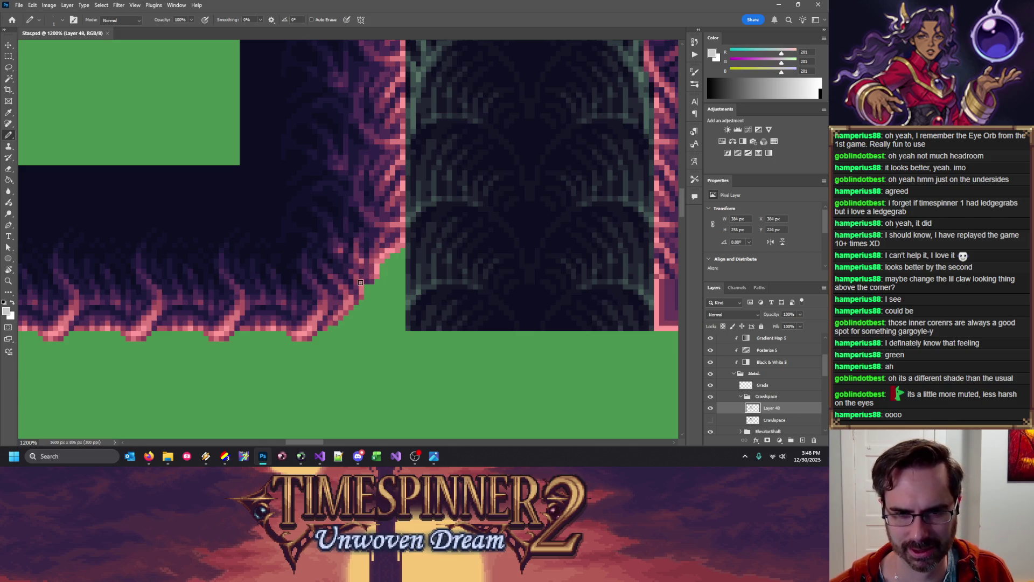
alt+click(362, 275)
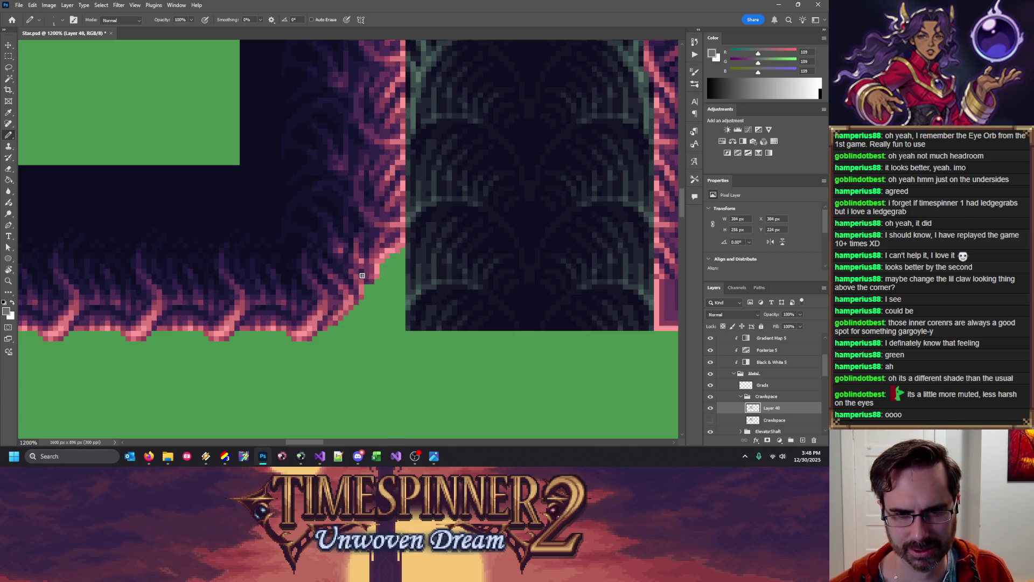
alt+click(366, 272)
alt+click(366, 276)
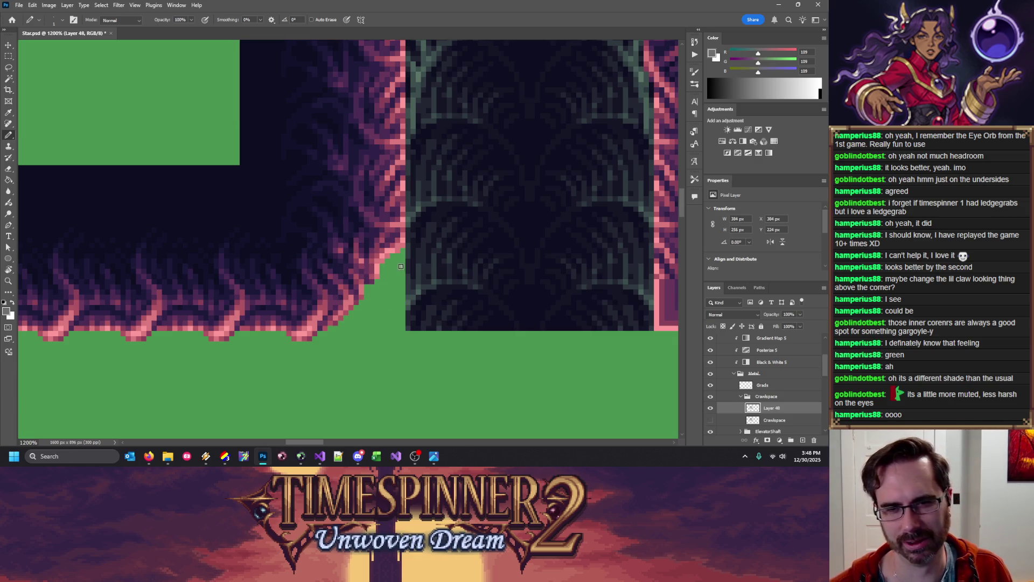
Zoom out, hide the green Base layer to reveal the dark background, and show the tile grid
key(e)
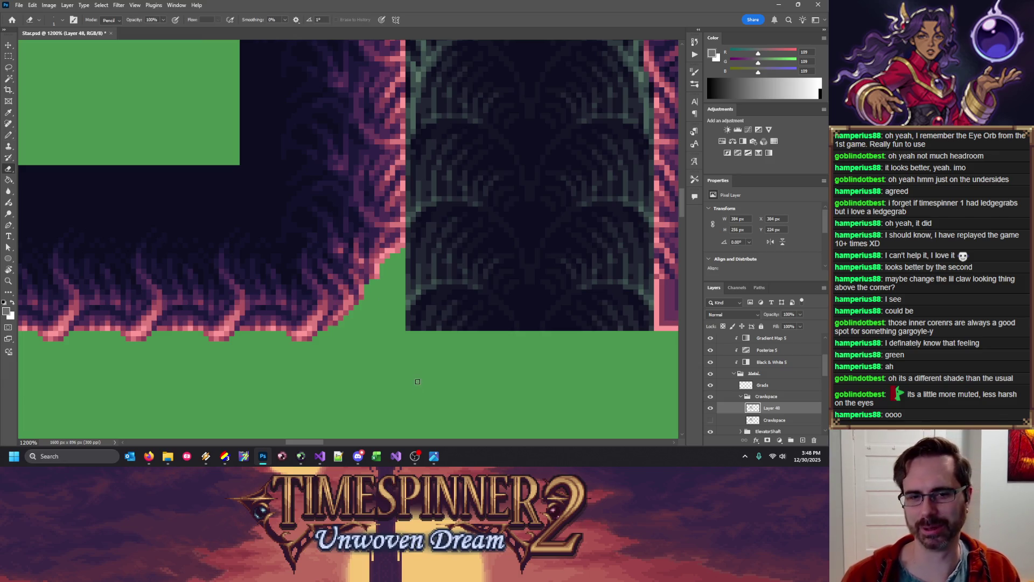
key(ctrl+minus)
key(ctrl+minus)
key(ctrl+minus)
key(ctrl+minus)
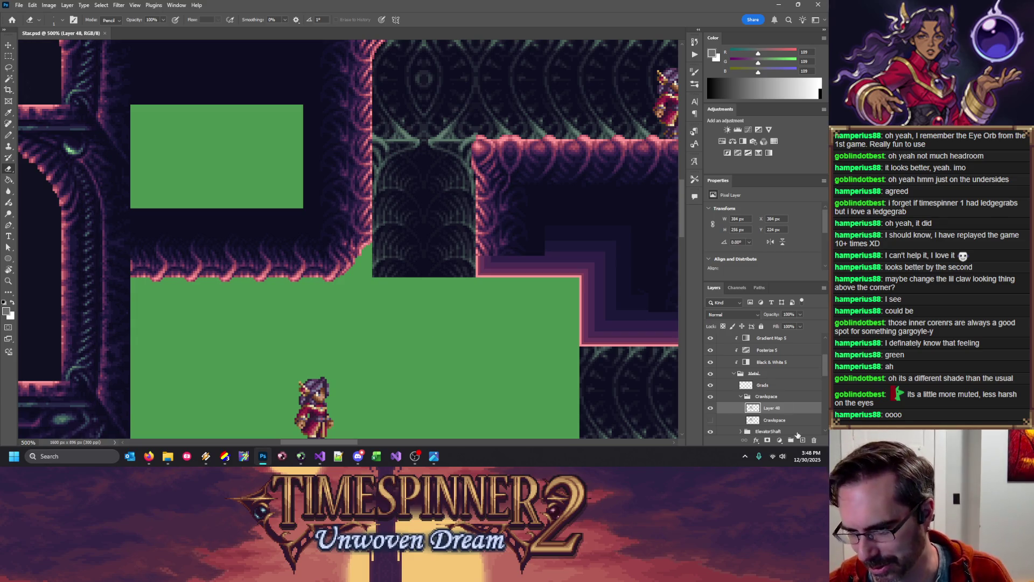
scroll(782, 417, up, 3)
scroll(782, 417, down, 5)
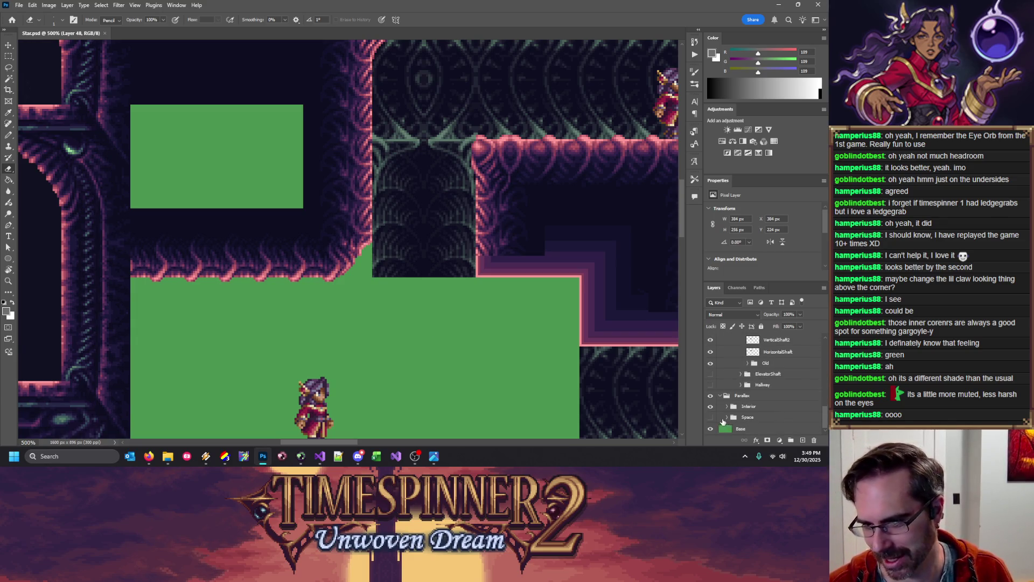
click(710, 417)
scroll(453, 353, up, 1)
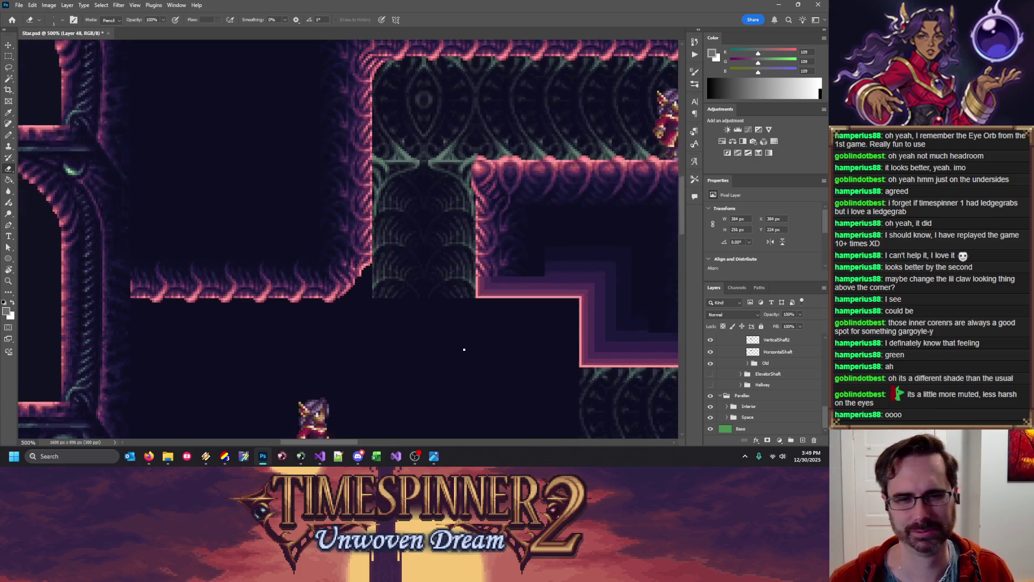
key(ctrl+apostrophe)
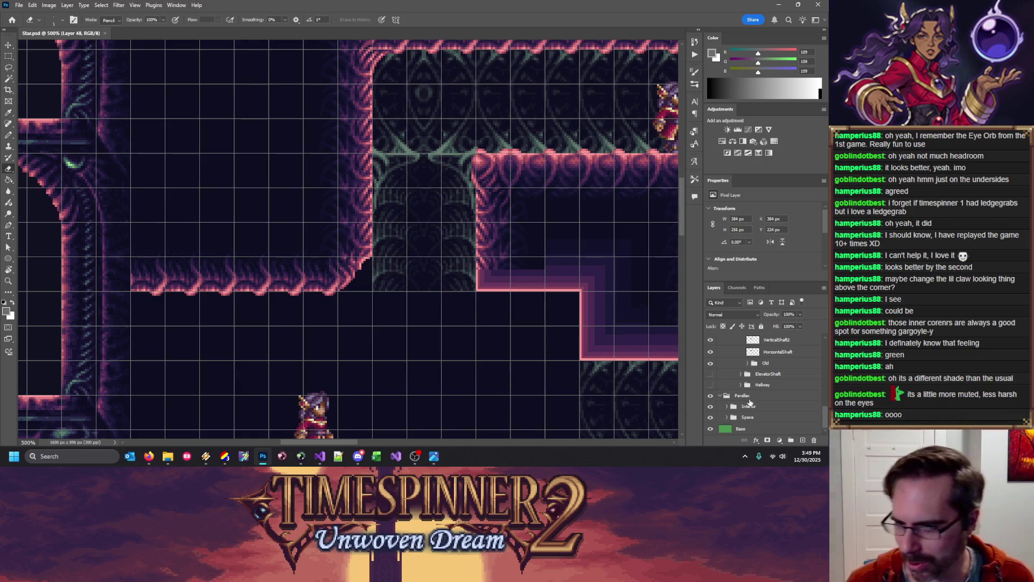
Copy a 32×16 px patch of the ledge corner onto a new layer and shift it 16 px down
scroll(769, 402, up, 3)
scroll(768, 407, down, 1)
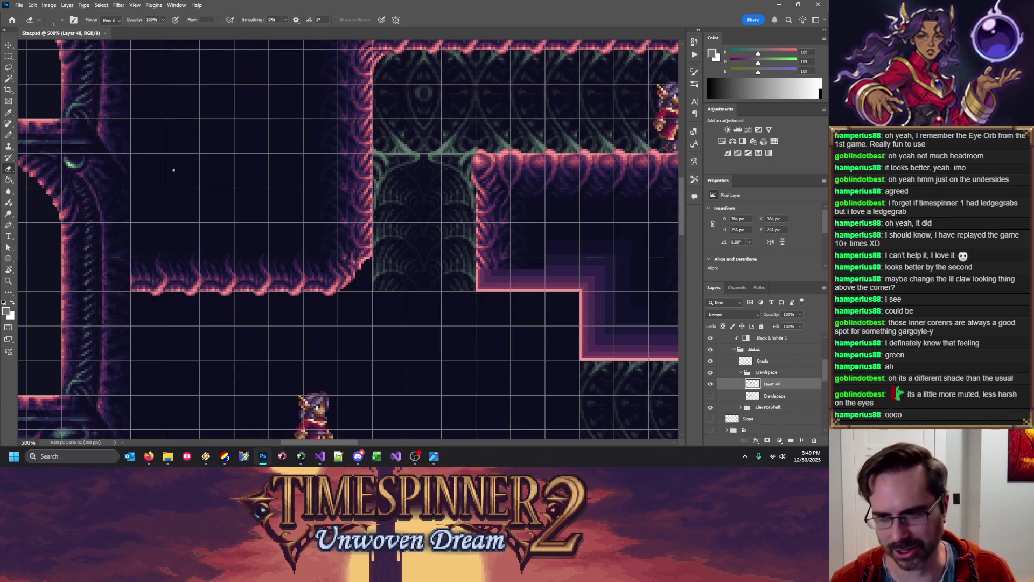
key(m)
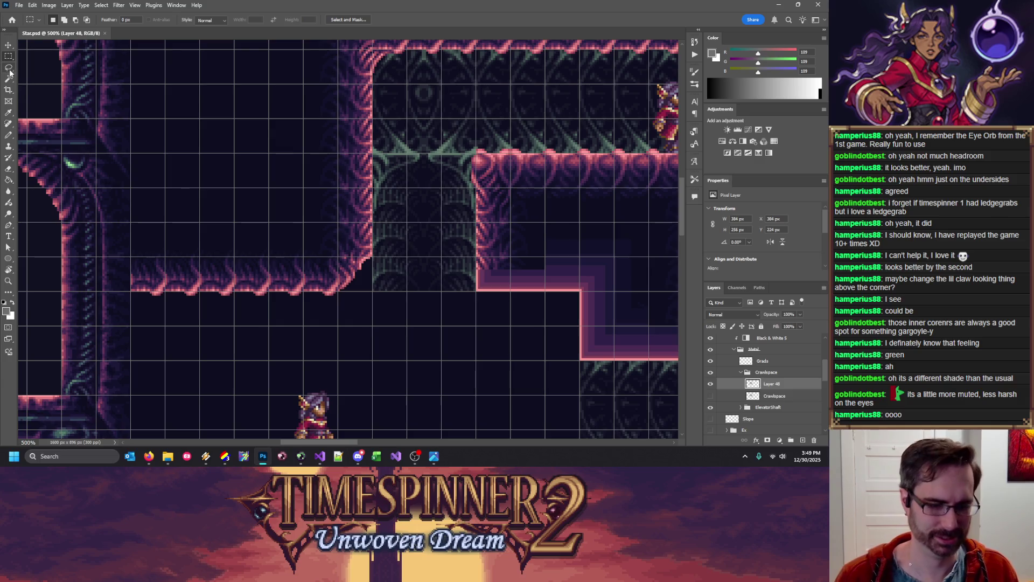
key(ctrl+apostrophe)
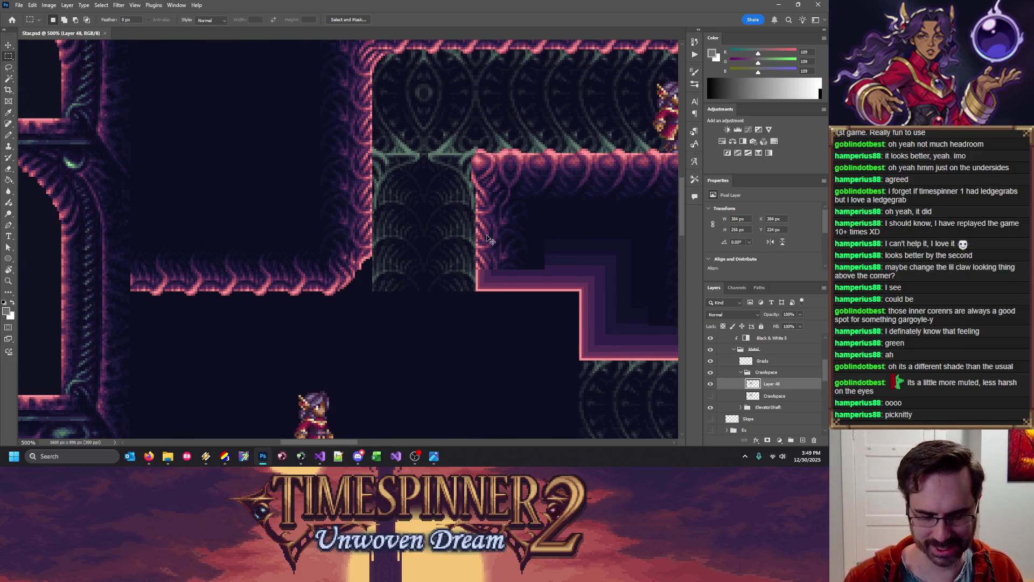
key(ctrl+apostrophe)
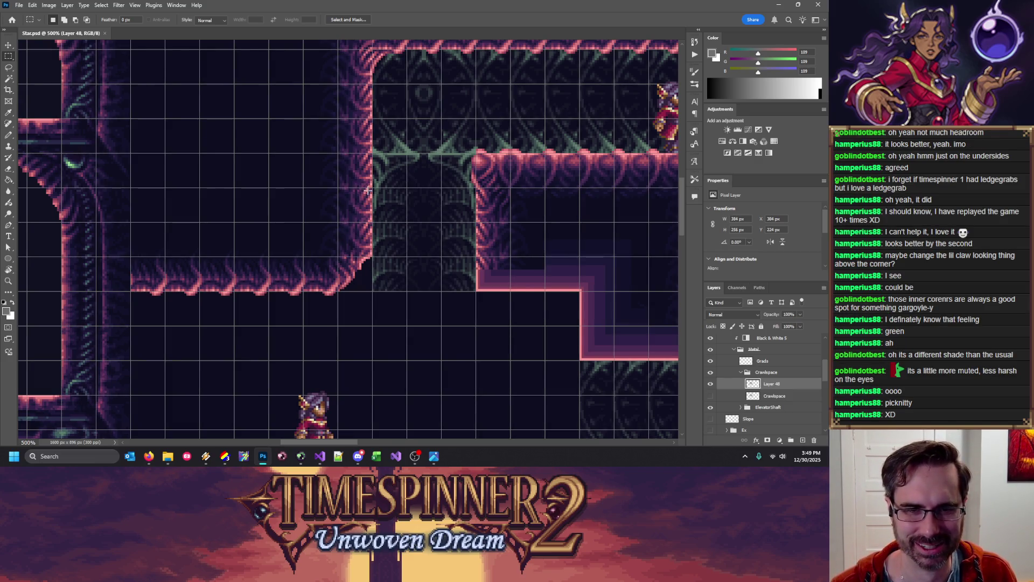
drag(372, 188, 303, 221)
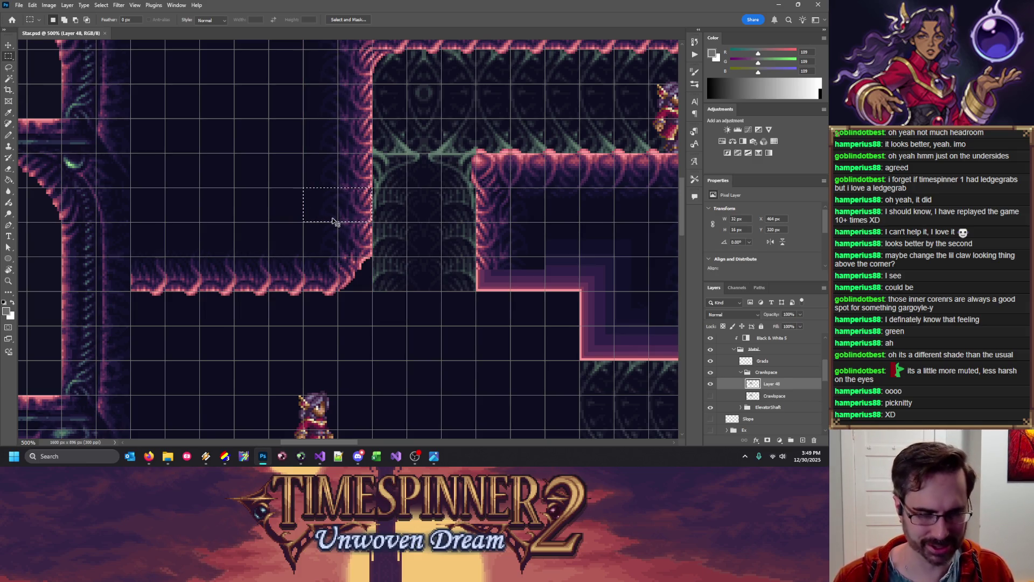
key(ctrl+j)
drag(352, 205, 353, 247)
Compare the copied corner by toggling its visibility, then delete Layer 49 and clear the selection
click(711, 384)
click(711, 385)
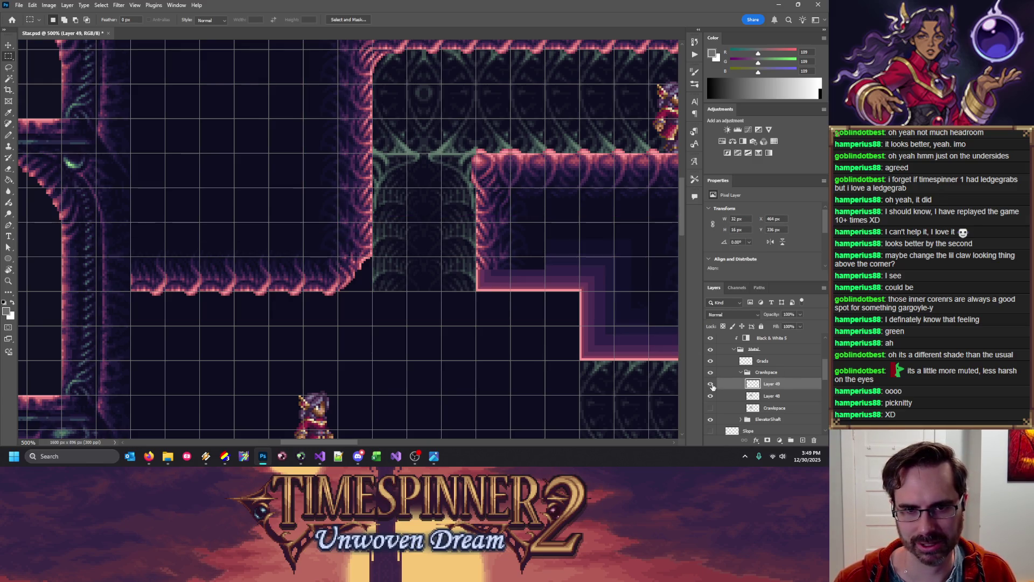
key(ctrl+apostrophe)
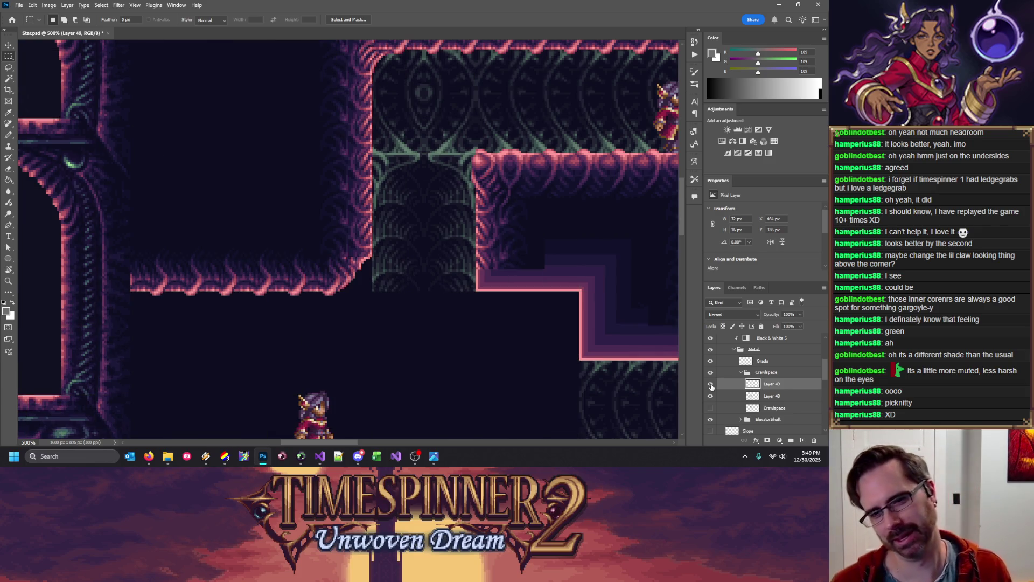
click(711, 384)
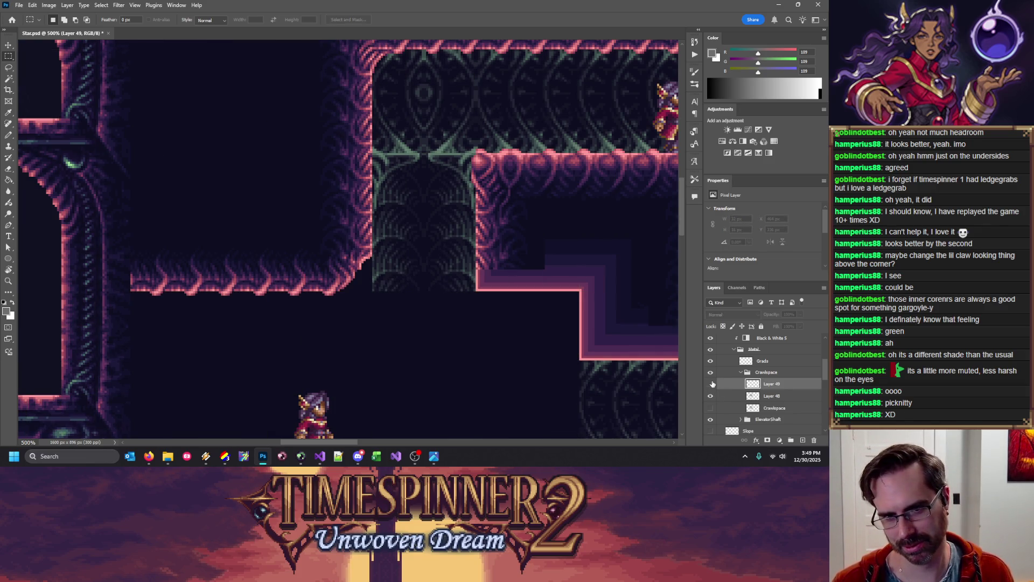
click(712, 384)
click(712, 383)
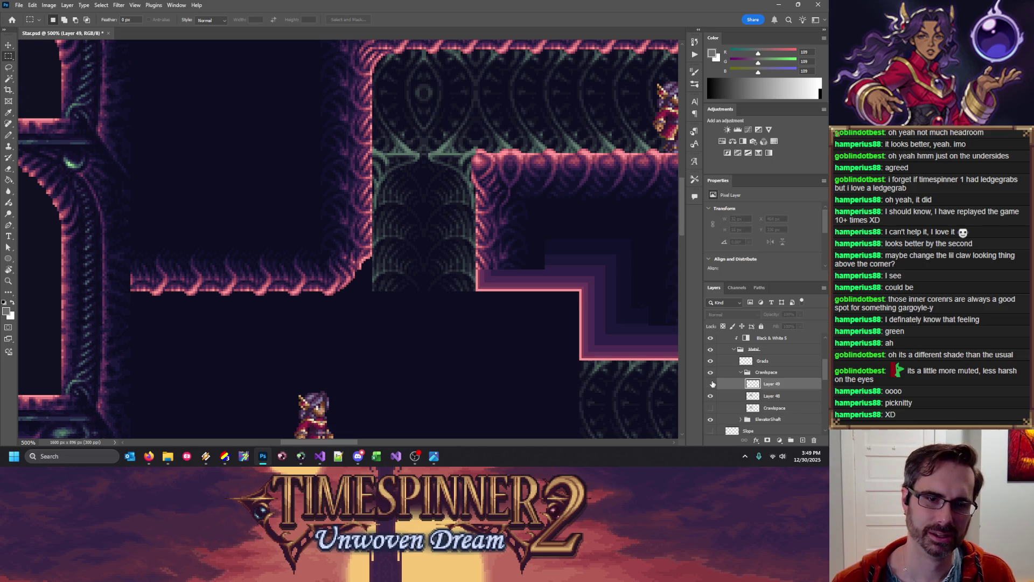
click(712, 384)
click(712, 384)
key(ctrl+apostrophe)
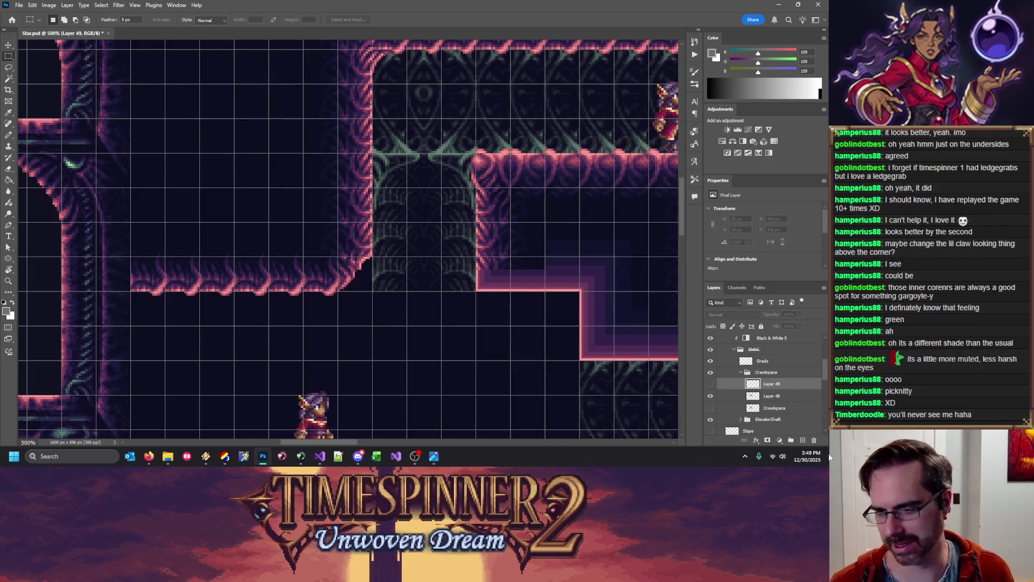
click(814, 440)
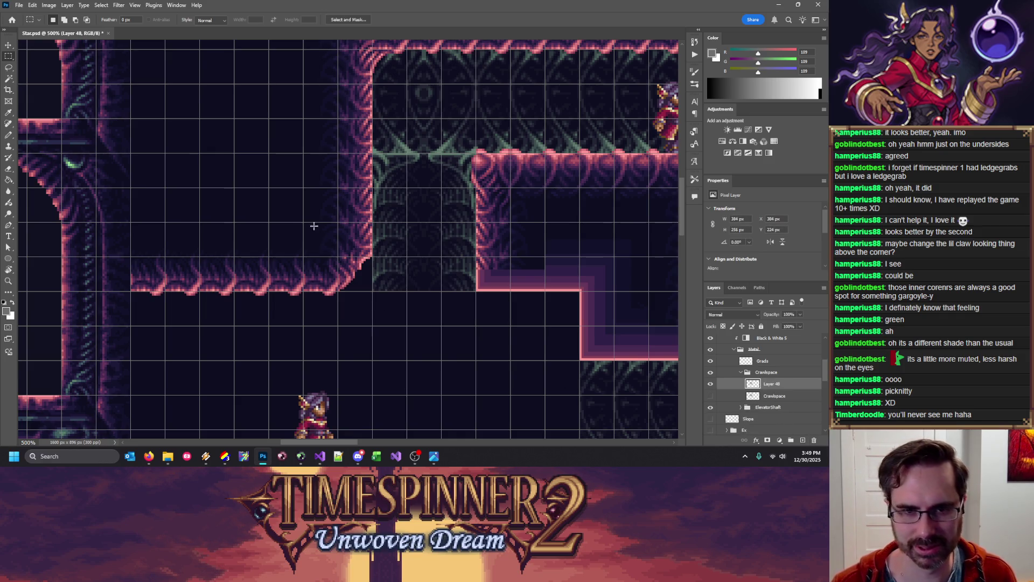
drag(304, 223, 380, 284)
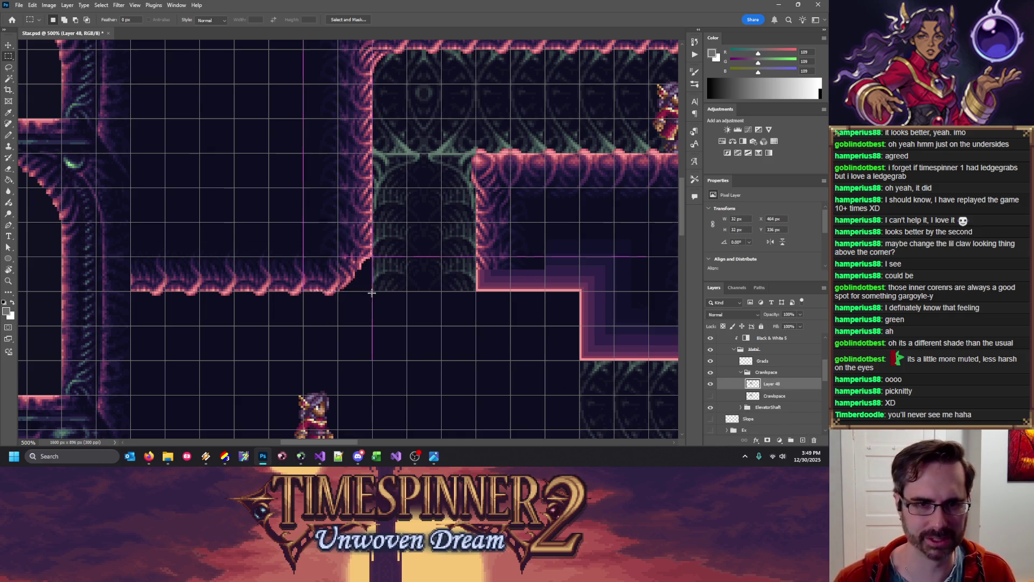
key(ctrl+d)
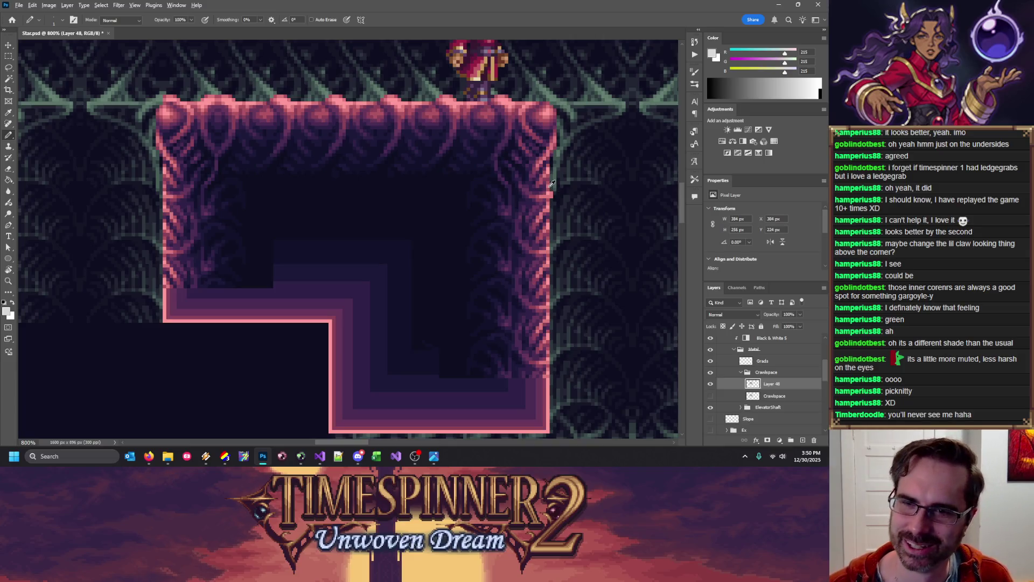
Sample the pink shades along the crawlspace frame's right edge
alt+click(547, 189)
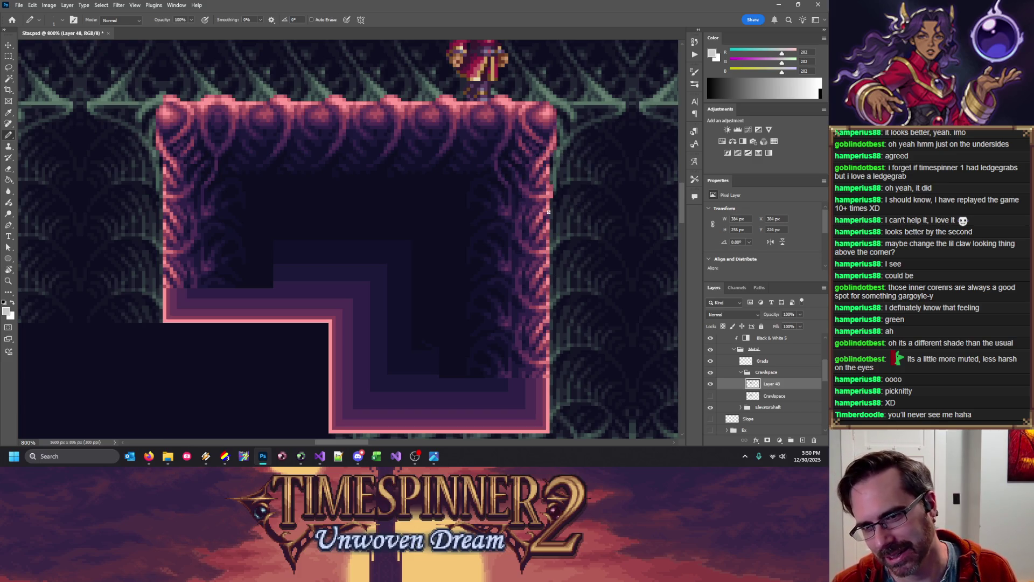
alt+click(550, 189)
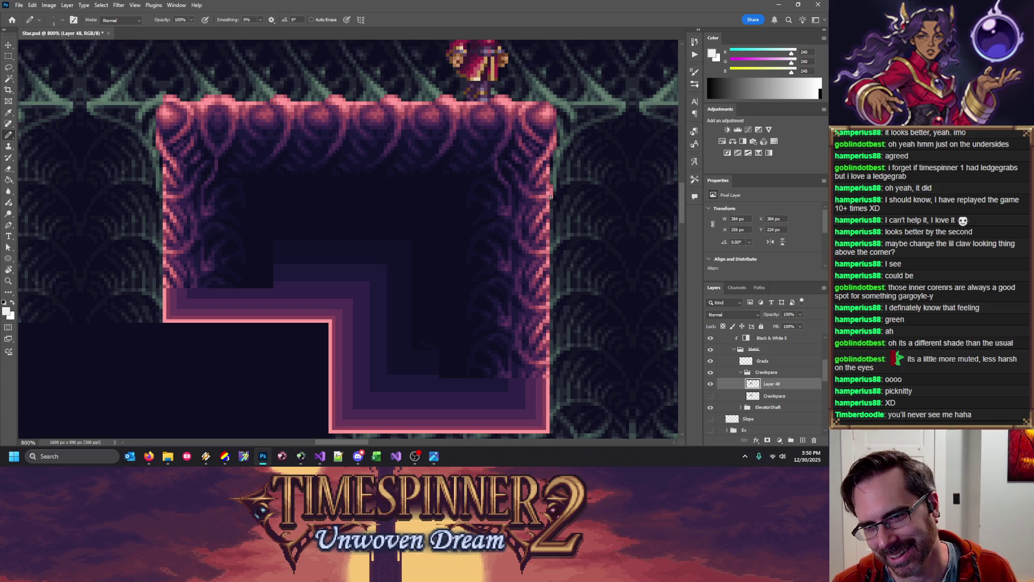
alt+click(553, 184)
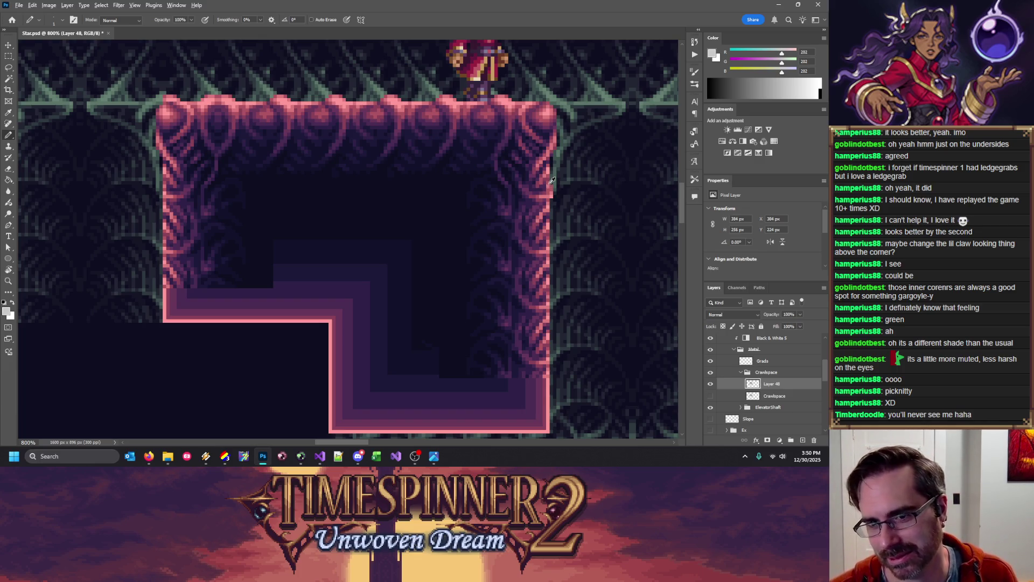
click(8, 56)
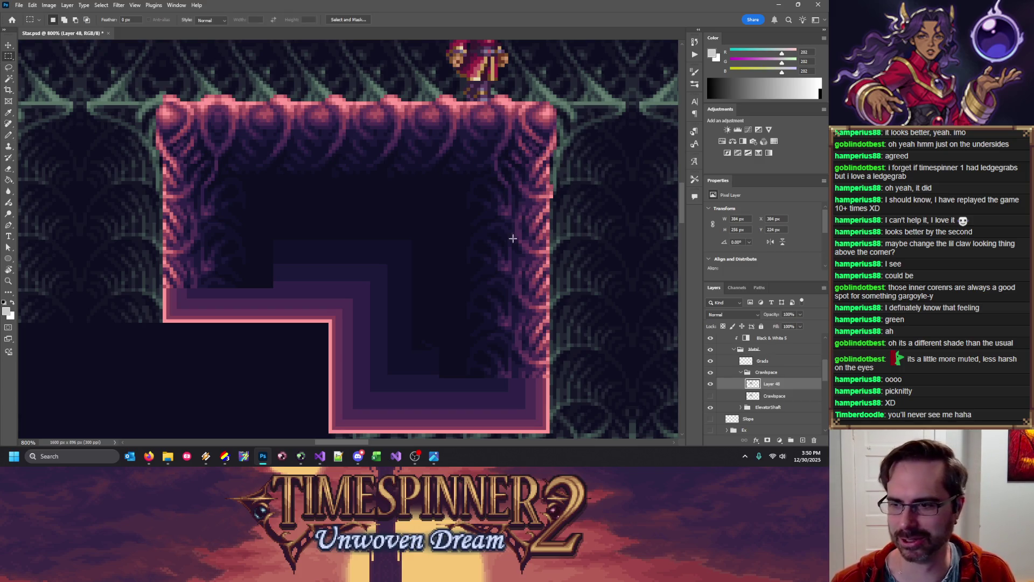
key(b)
alt+click(549, 189)
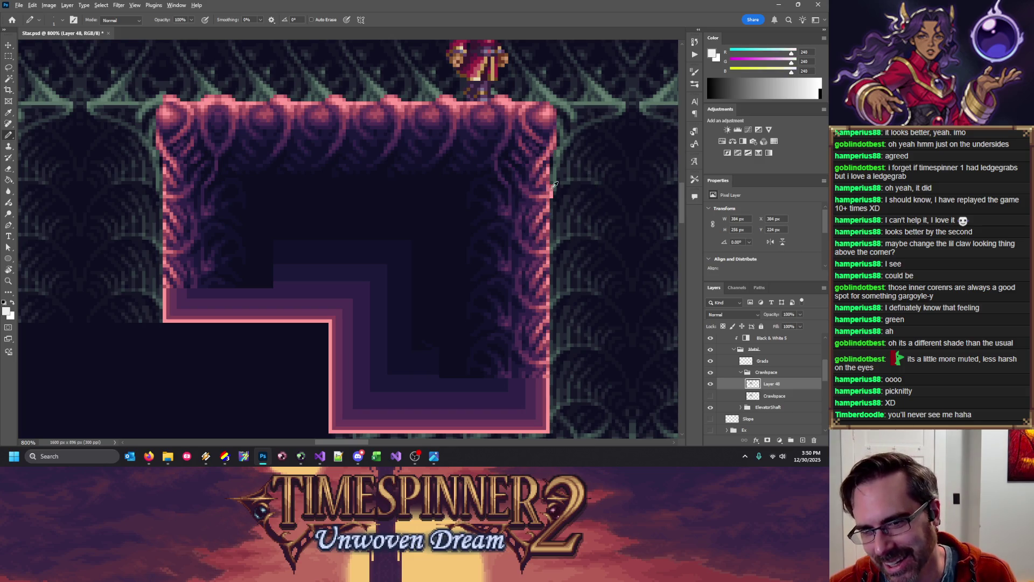
alt+click(548, 190)
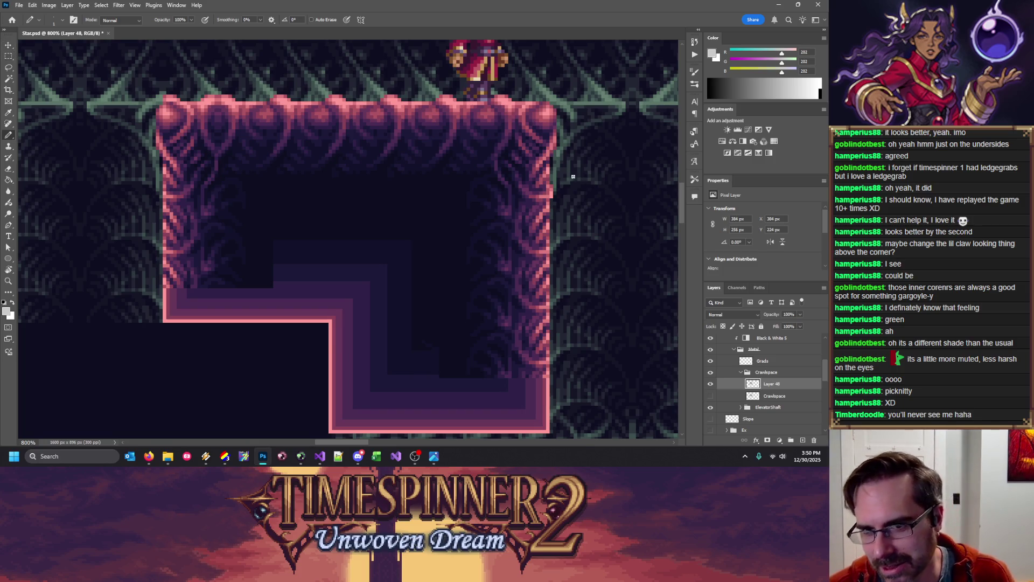
alt+click(550, 181)
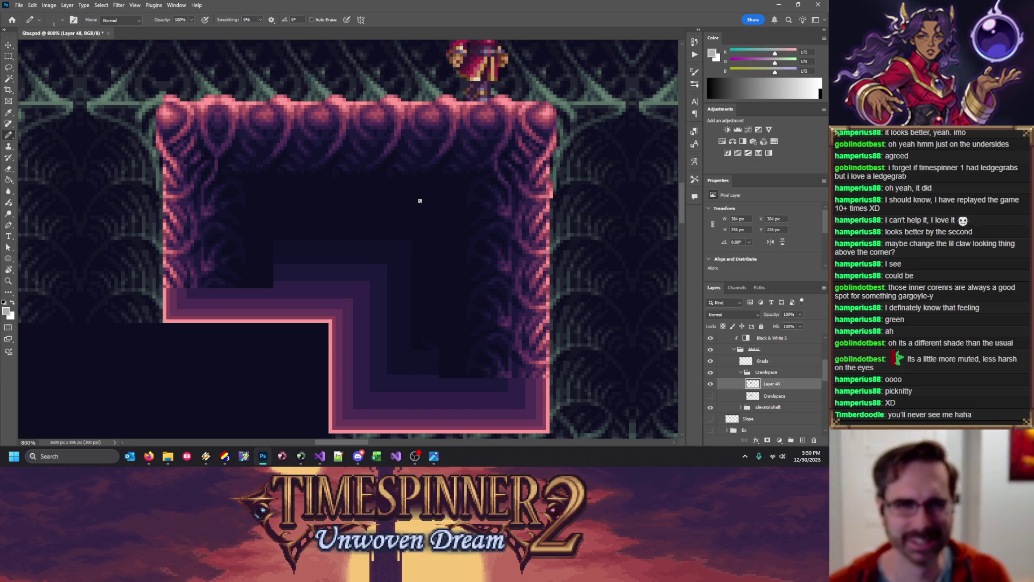
Copy a strip of the right pink edge, duplicate it further down, and merge into Layer 48
click(8, 56)
mouse_move(550, 182)
mouse_down()
mouse_move(562, 191)
mouse_move(565, 245)
mouse_up()
key(ctrl+j)
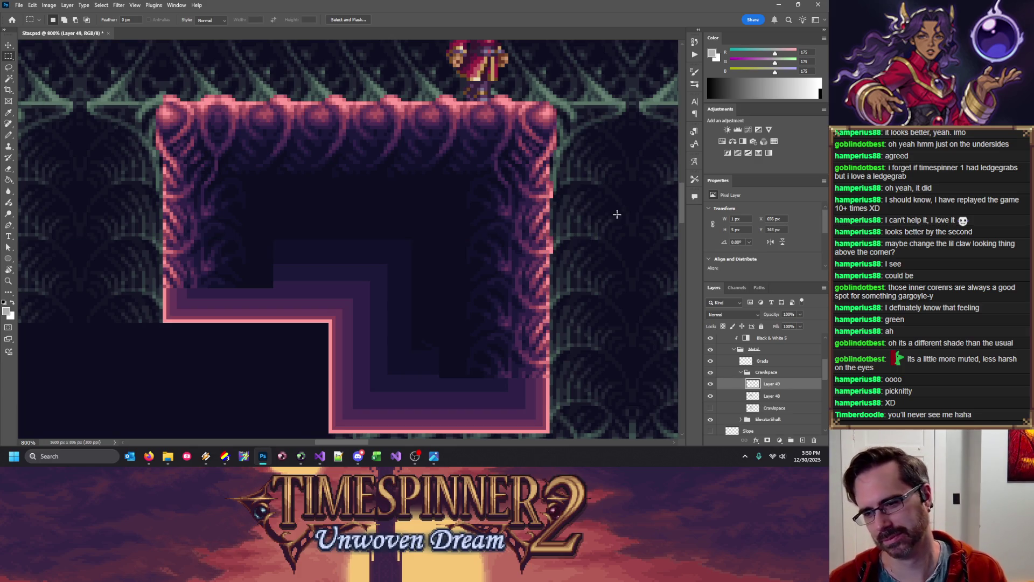
key(ctrl+z)
key(ctrl+z)
mouse_move(544, 196)
mouse_down()
mouse_move(559, 181)
mouse_move(580, 252)
mouse_up()
key(ctrl+j)
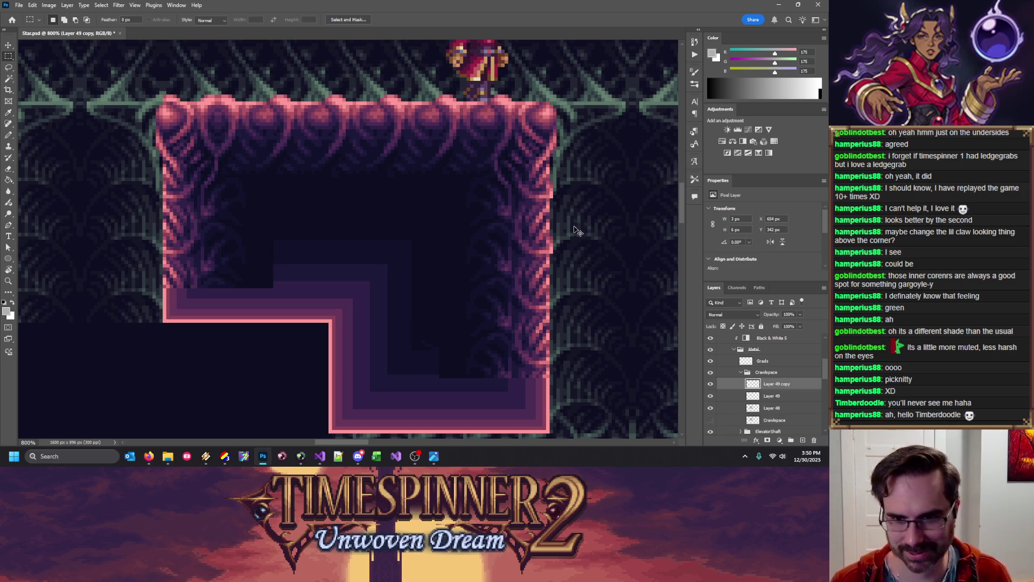
alt+drag(571, 229, 557, 319)
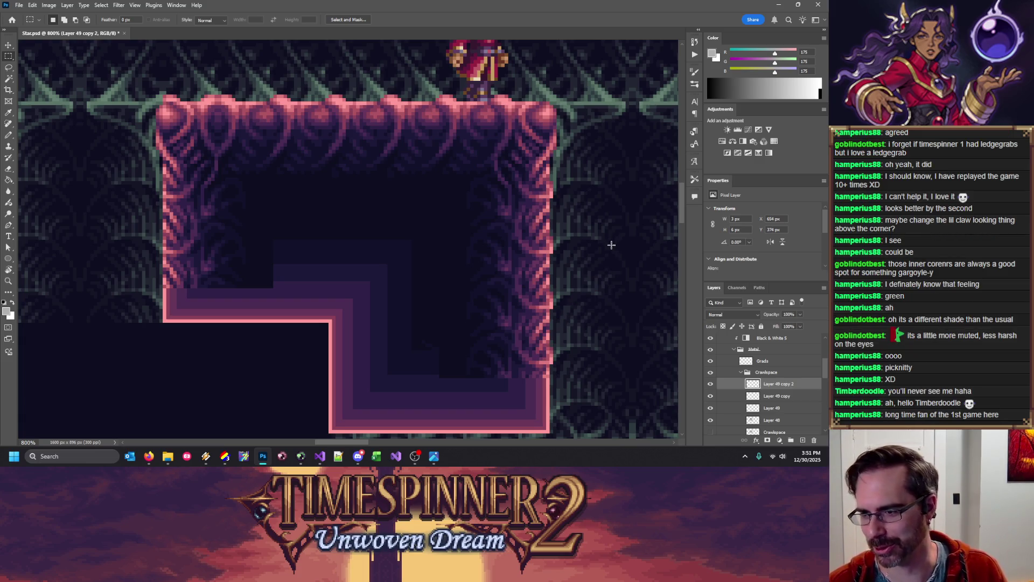
key(ctrl+e)
key(ctrl+e)
key(ctrl+e)
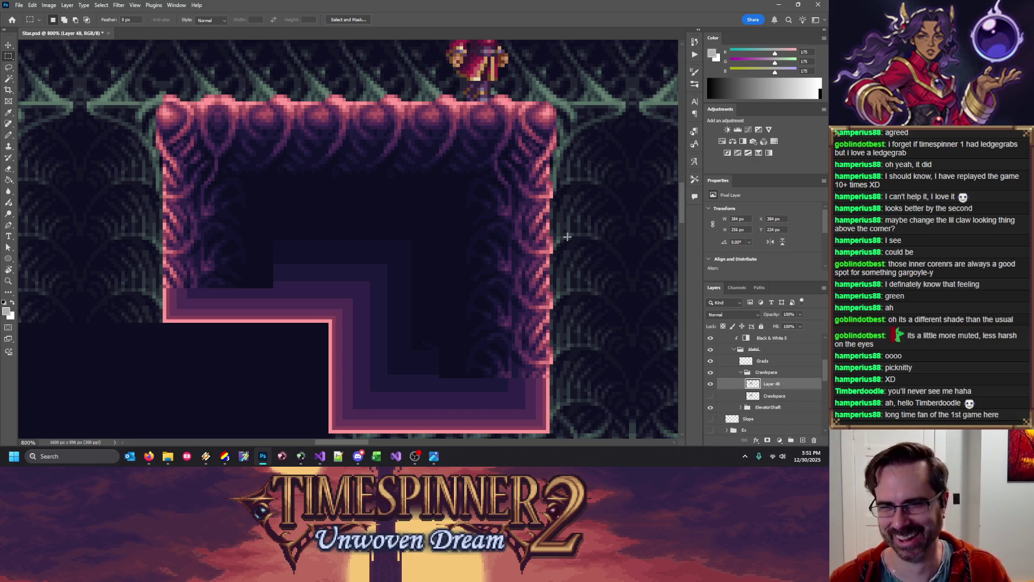
scroll(567, 236, up, 2)
Show the pixel grid, copy a 16×64 px pink edge strip leftward, clear the stray fragment, merge into Layer 48
scroll(582, 298, up, 2)
scroll(582, 298, down, 3)
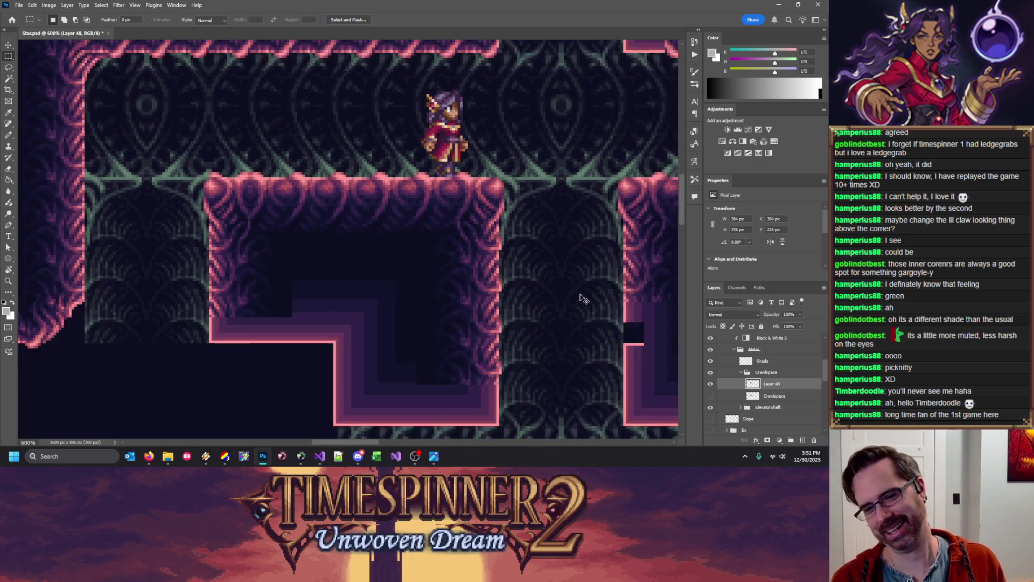
scroll(582, 298, down, 2)
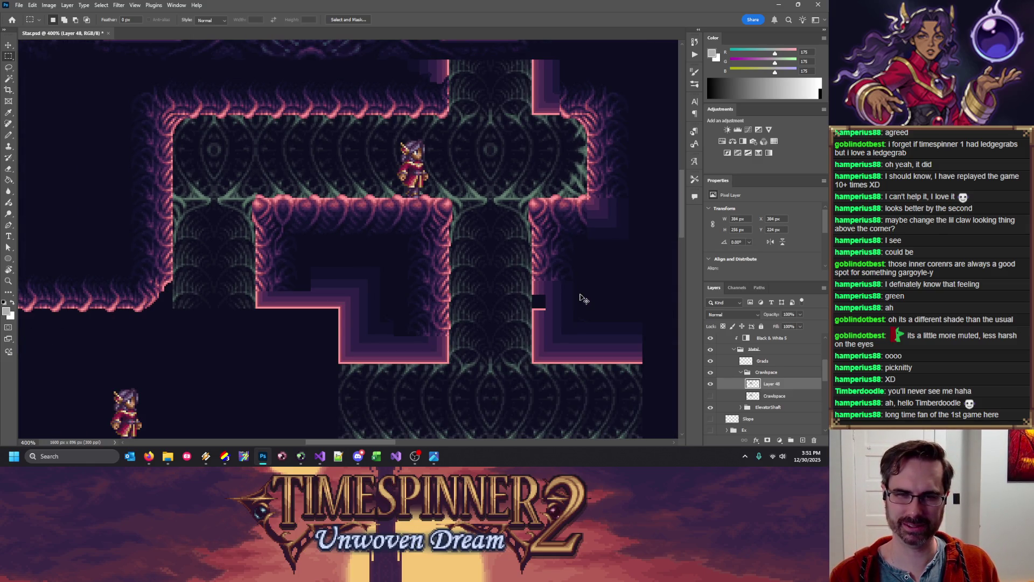
scroll(582, 298, up, 1)
scroll(582, 298, up, 1)
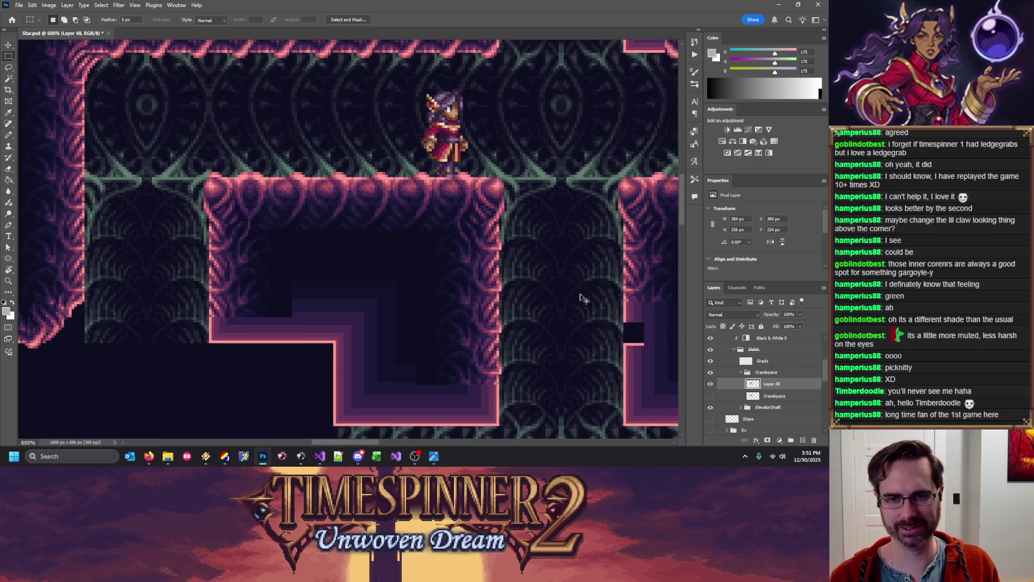
key(ctrl+apostrophe)
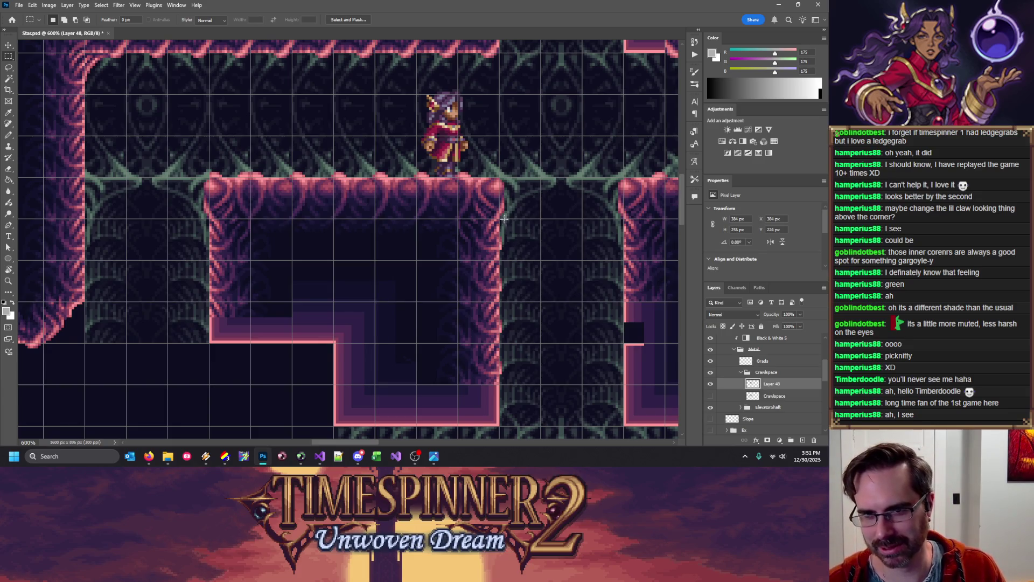
key(w)
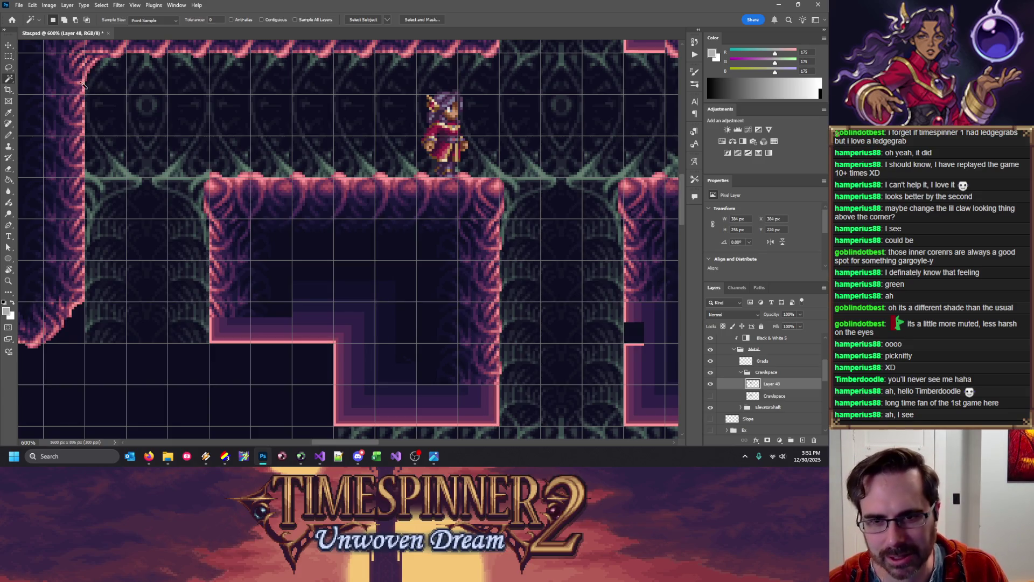
click(8, 56)
drag(500, 219, 541, 384)
key(ctrl+j)
drag(520, 302, 209, 306)
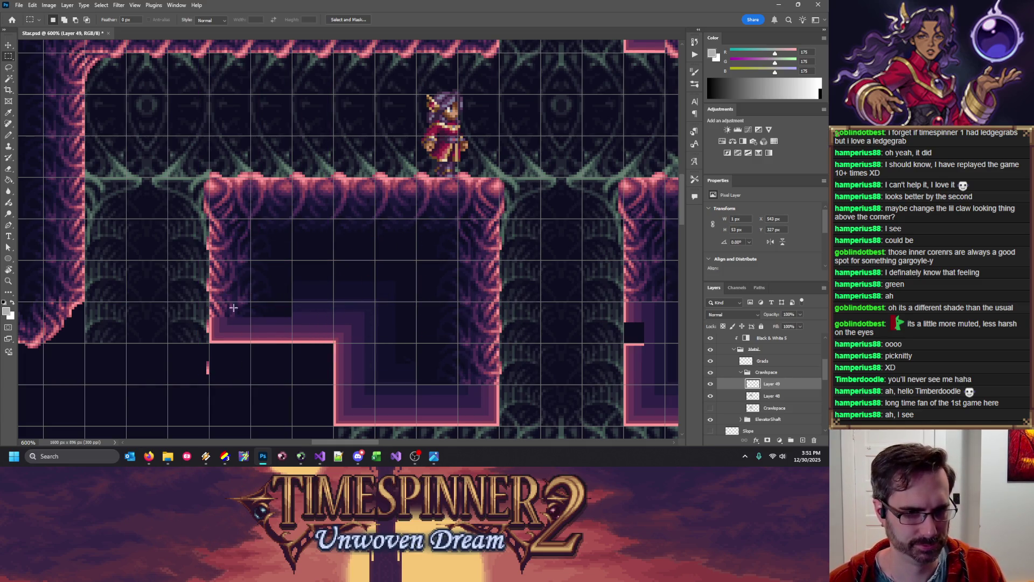
drag(217, 351, 193, 380)
key(Delete)
key(ctrl+d)
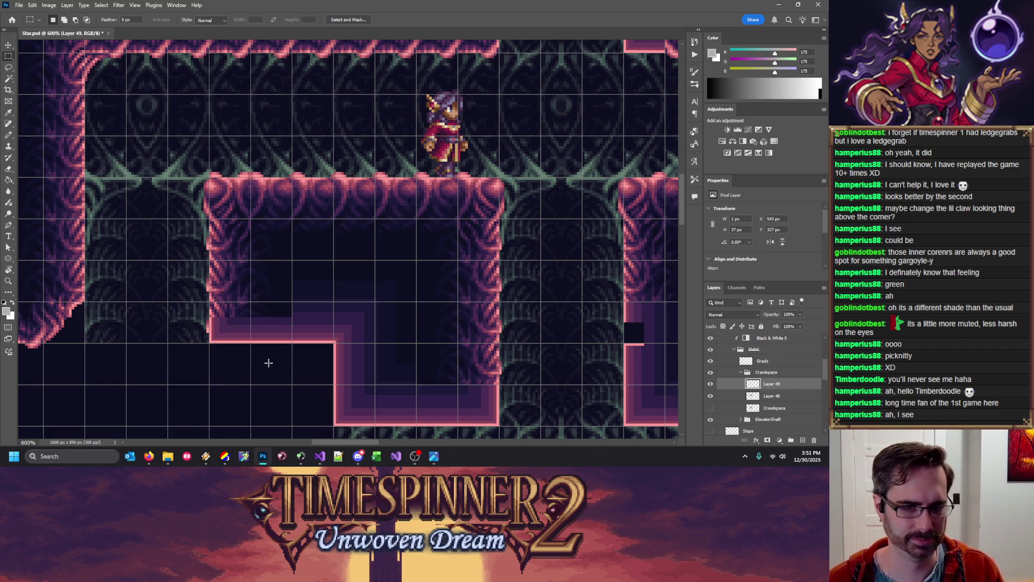
key(ctrl+e)
Try further copies of the edge column and the block's right side, then delete them
drag(499, 219, 538, 386)
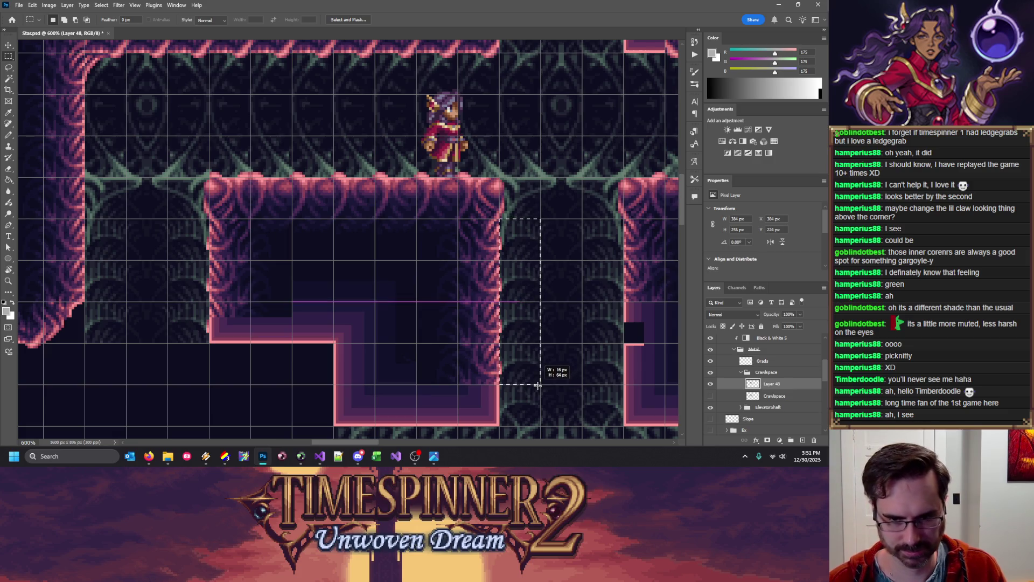
key(ctrl+j)
mouse_move(512, 285)
mouse_down()
mouse_move(108, 172)
mouse_move(103, 154)
mouse_up()
key(Delete)
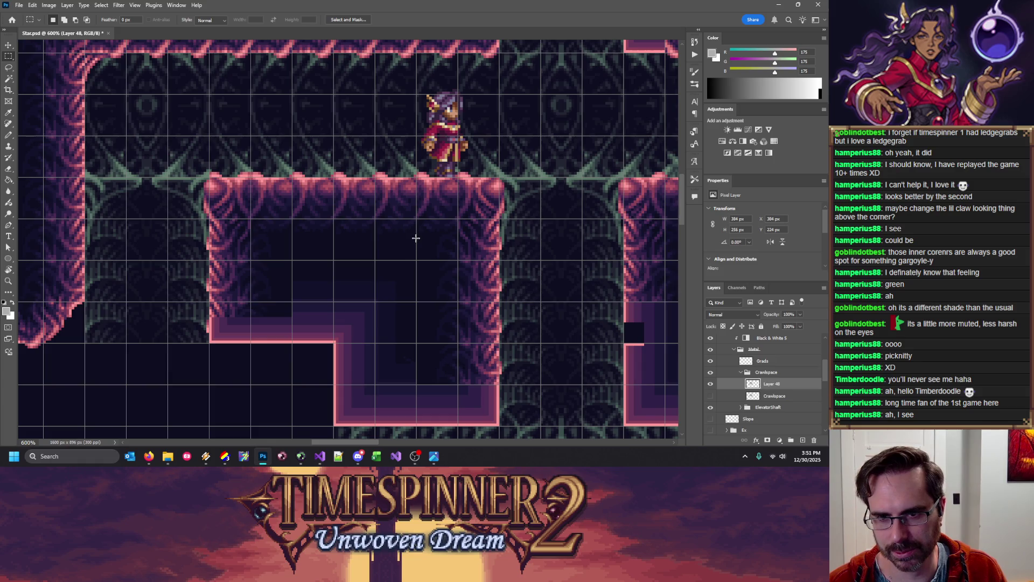
drag(433, 245, 521, 384)
key(ctrl+j)
mouse_move(520, 307)
mouse_down()
mouse_move(80, 231)
mouse_move(90, 242)
mouse_move(81, 208)
mouse_move(94, 209)
mouse_up()
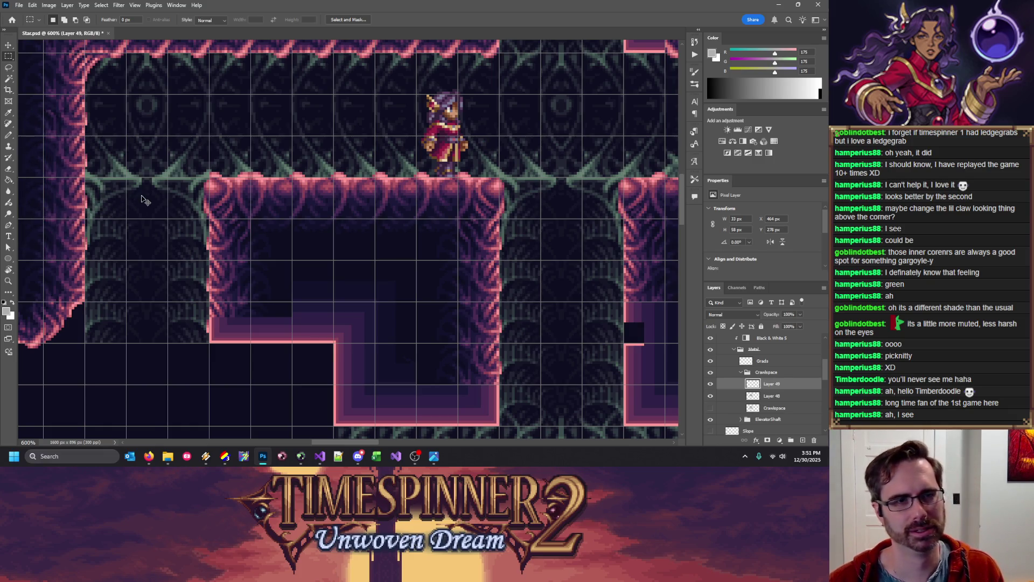
key(Delete)
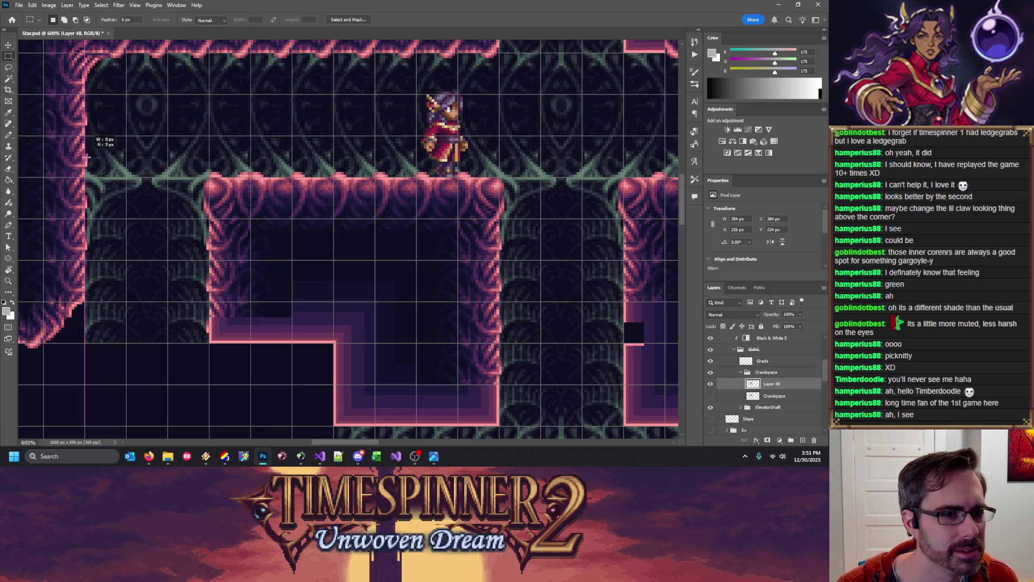
key(ctrl+z)
drag(98, 169, 101, 90)
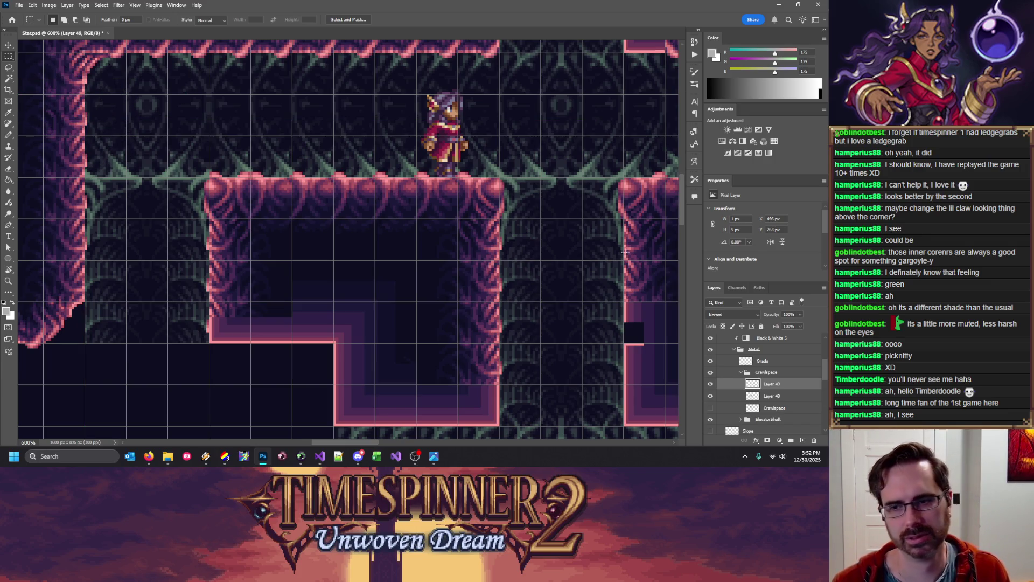
click(711, 384)
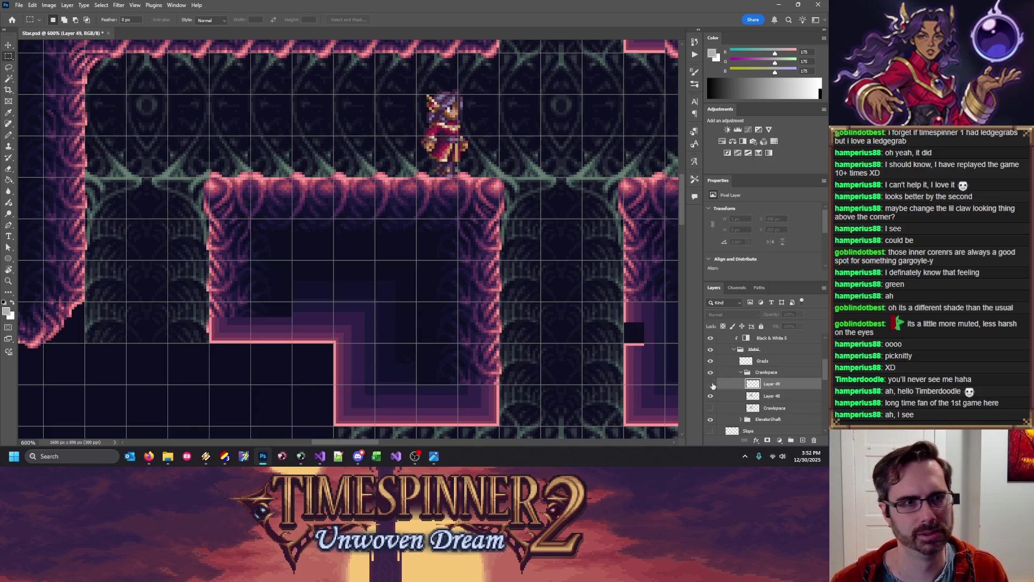
click(813, 440)
scroll(127, 244, down, 2)
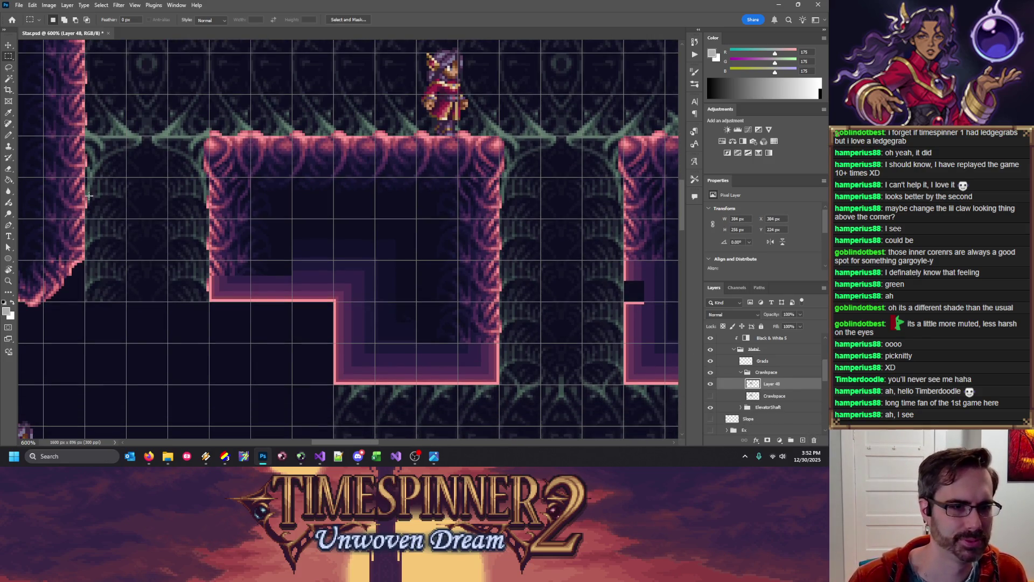
Restore the 1×5 px edge piece 16 px lower, merge it into Layer 48, hide the grid, and save
key(ctrl+z)
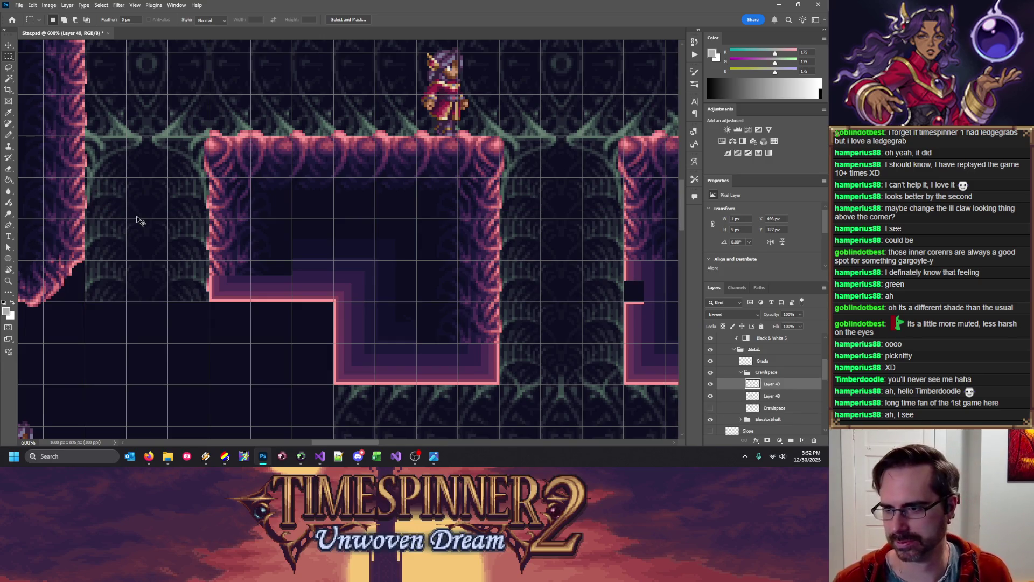
drag(148, 213, 156, 249)
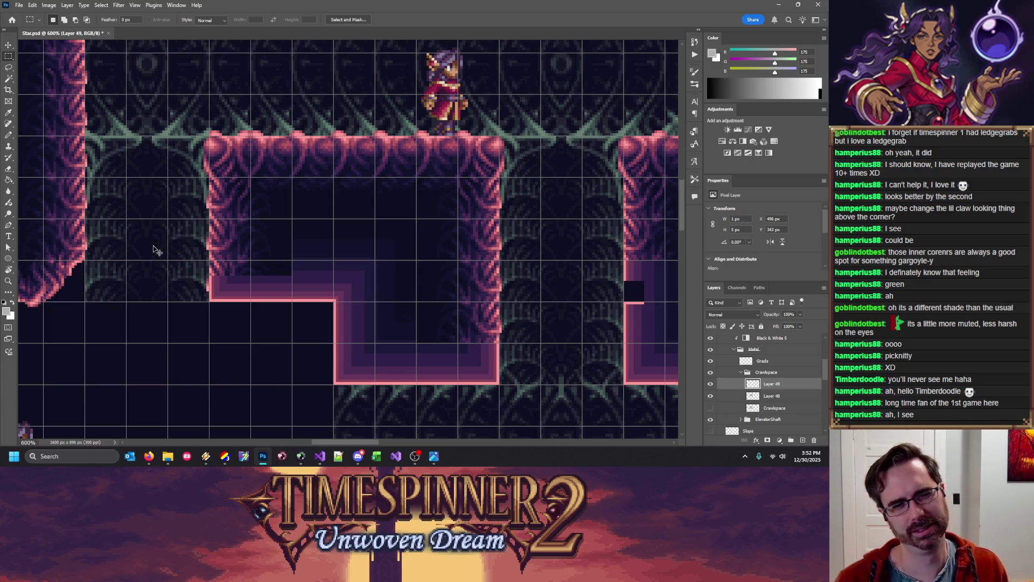
key(ctrl+apostrophe)
key(ctrl+e)
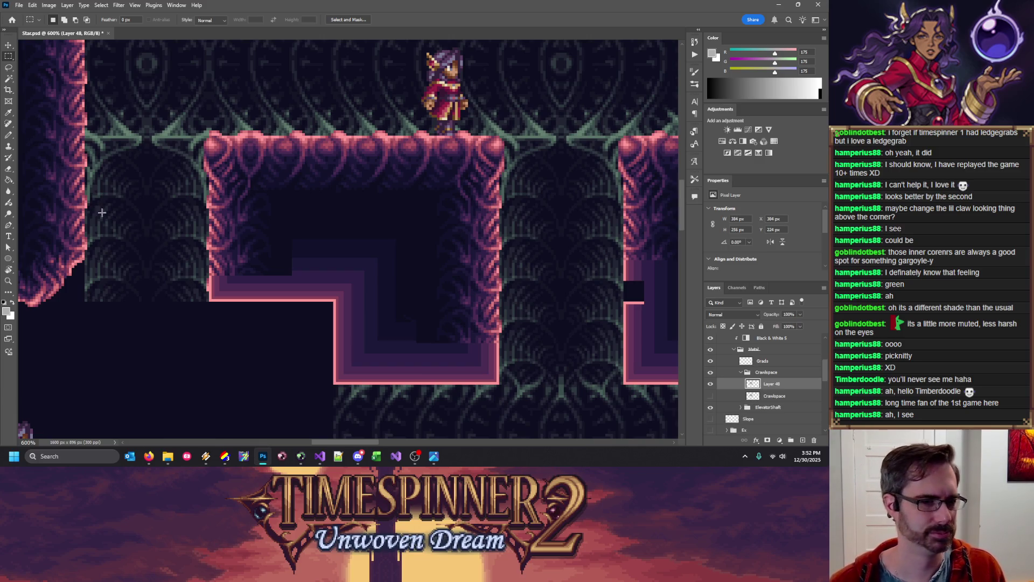
key(ctrl+apostrophe)
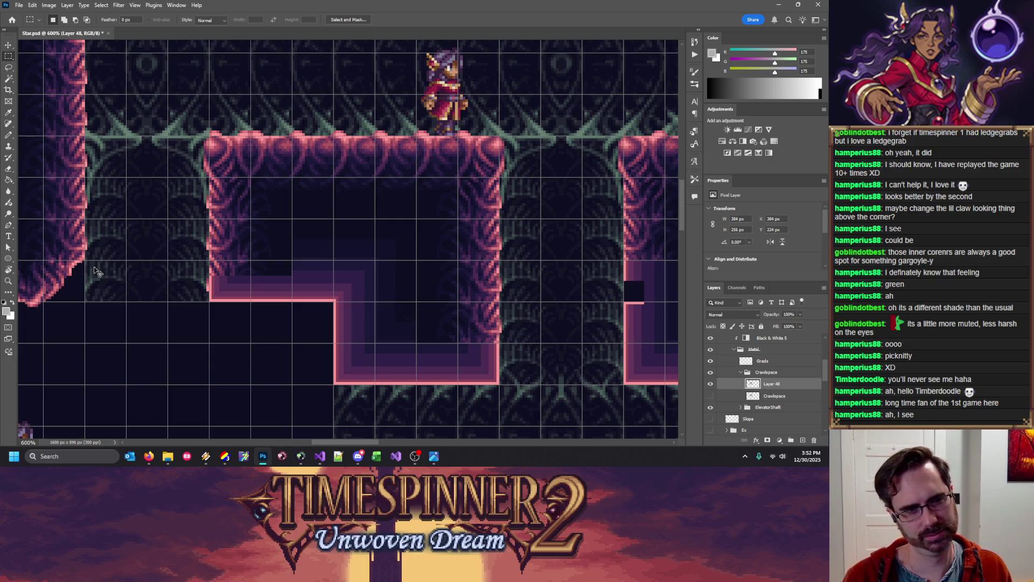
key(ctrl+apostrophe)
key(ctrl+minus)
key(ctrl+minus)
key(ctrl+minus)
key(ctrl+s)
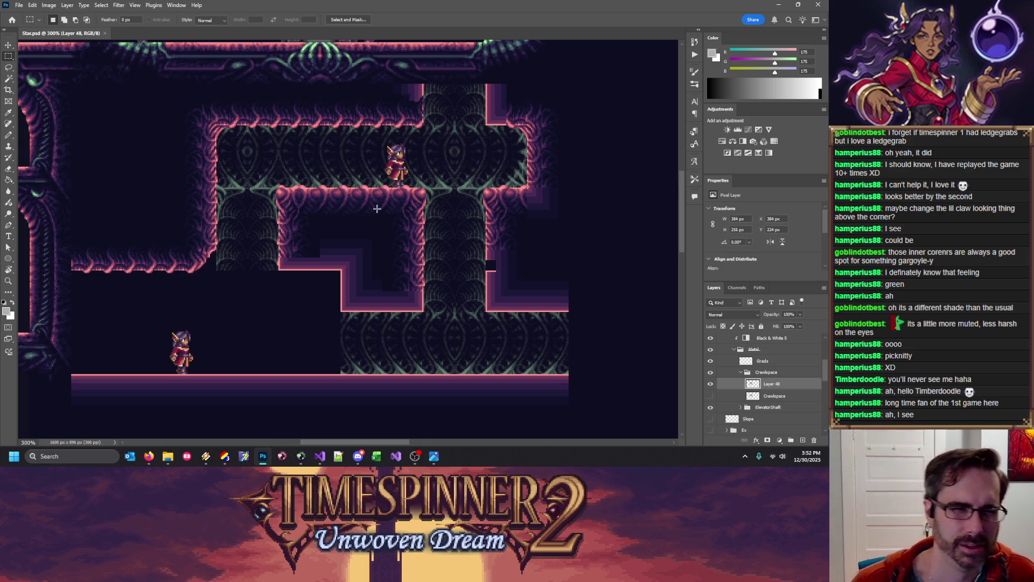
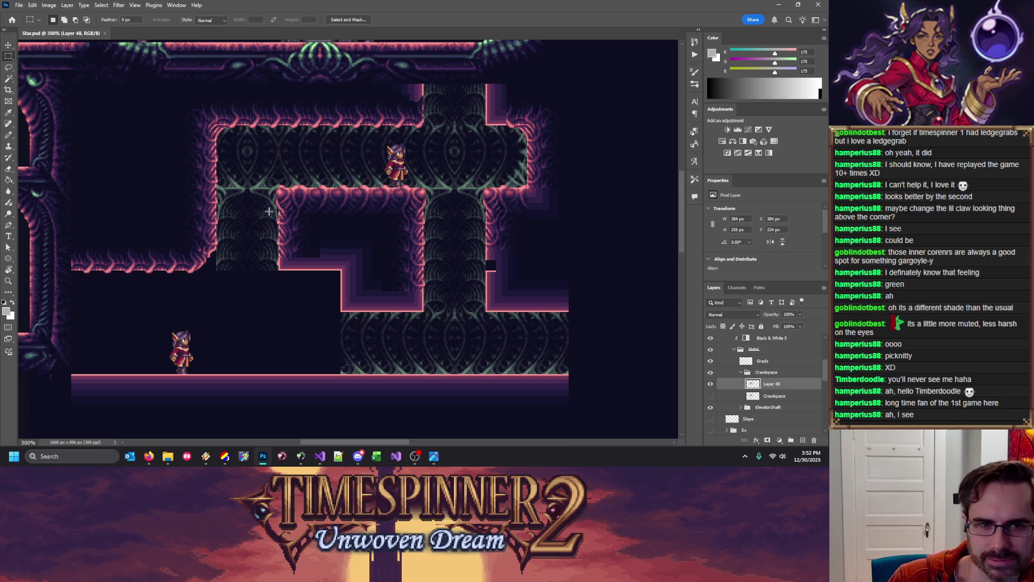
Zoom in on the room's wall corners, test a few marquee sizes, and turn on the pixel grid
key(ctrl+plus)
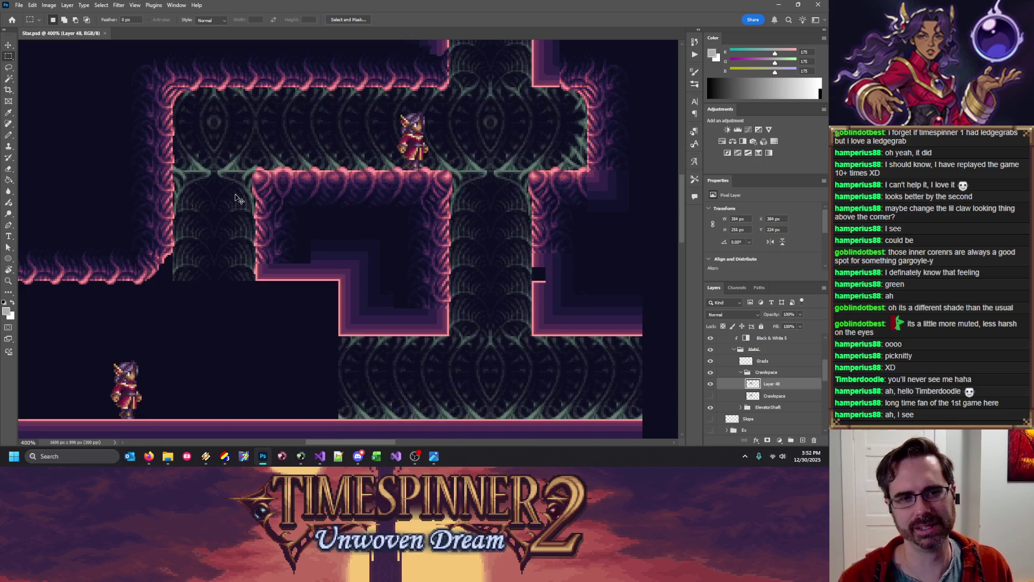
key(ctrl+plus)
scroll(128, 151, up, 2)
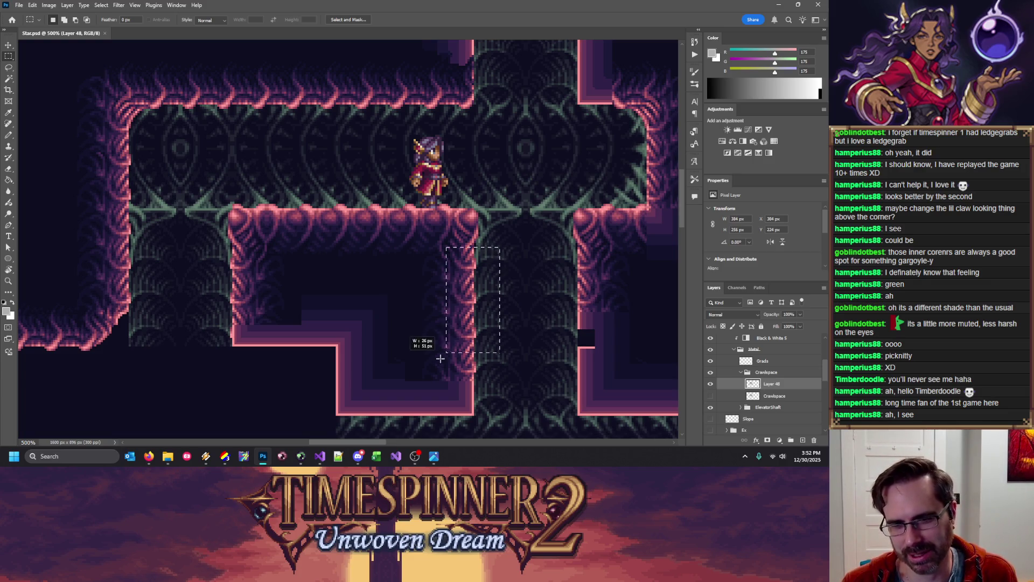
drag(442, 357, 443, 358)
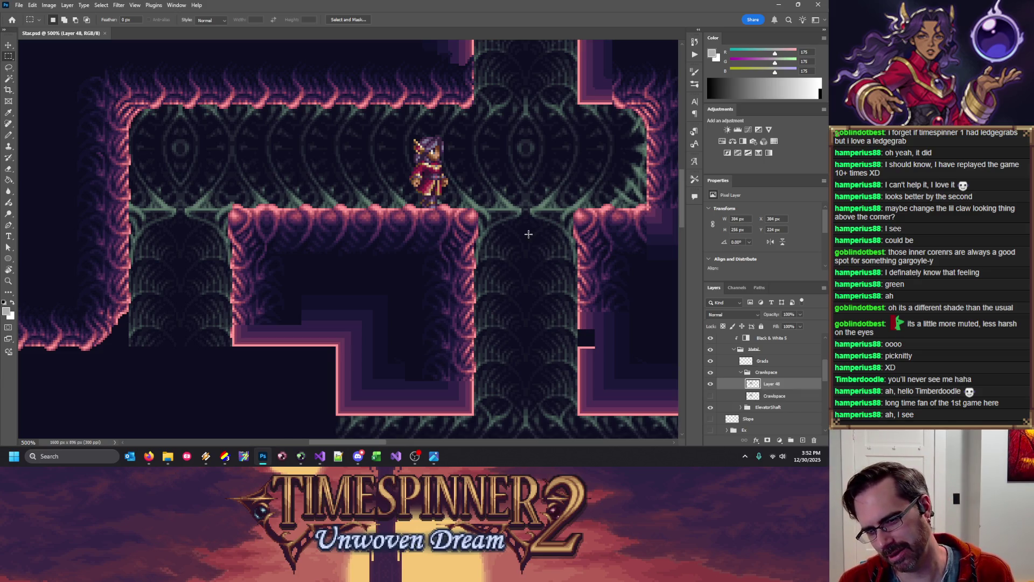
drag(568, 322, 598, 351)
scroll(498, 247, down, 2)
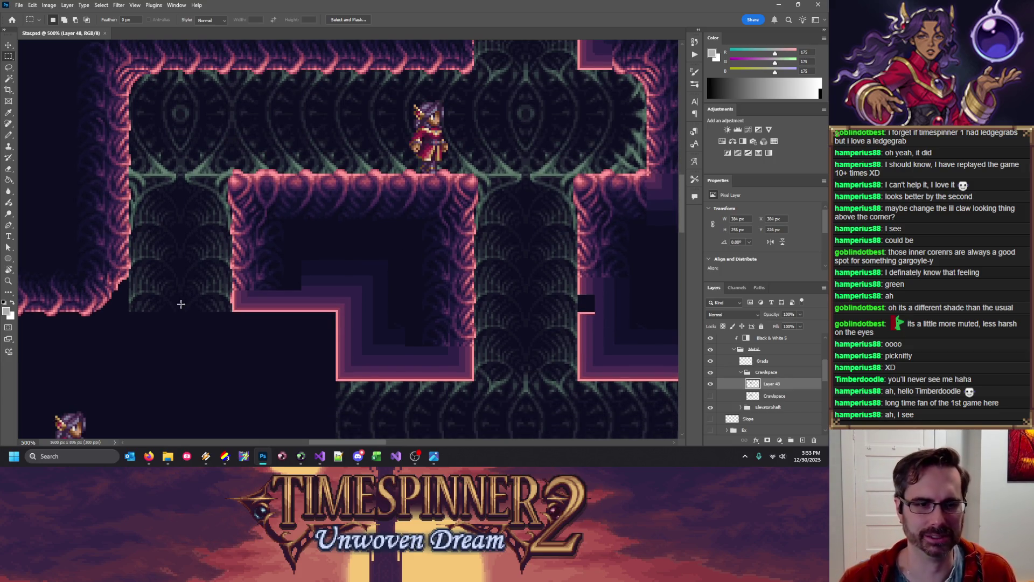
key(ctrl+apostrophe)
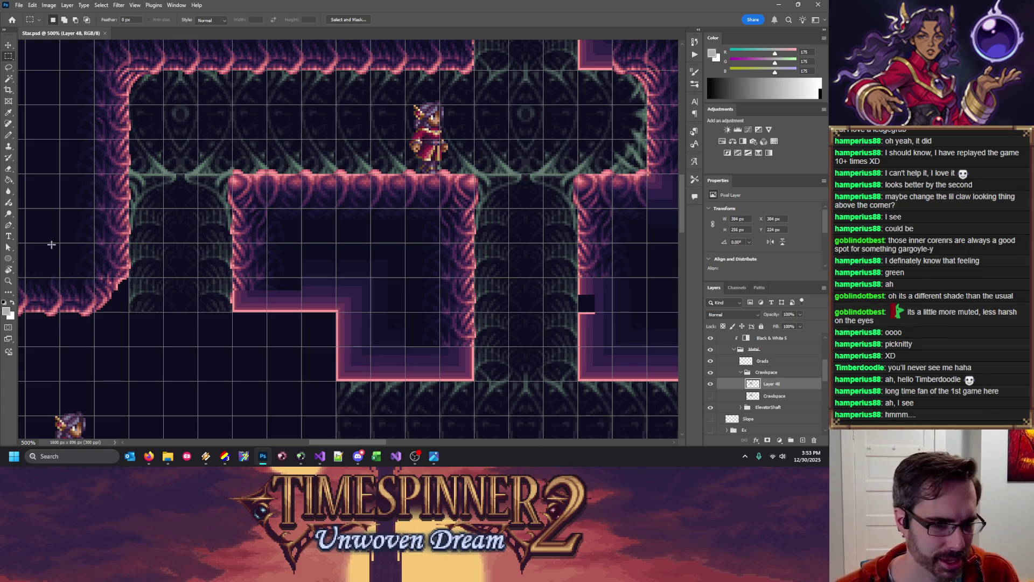
Paste a rounded corner piece as a new layer and move it into the central block's inner corner
drag(58, 243, 167, 348)
drag(124, 319, 287, 319)
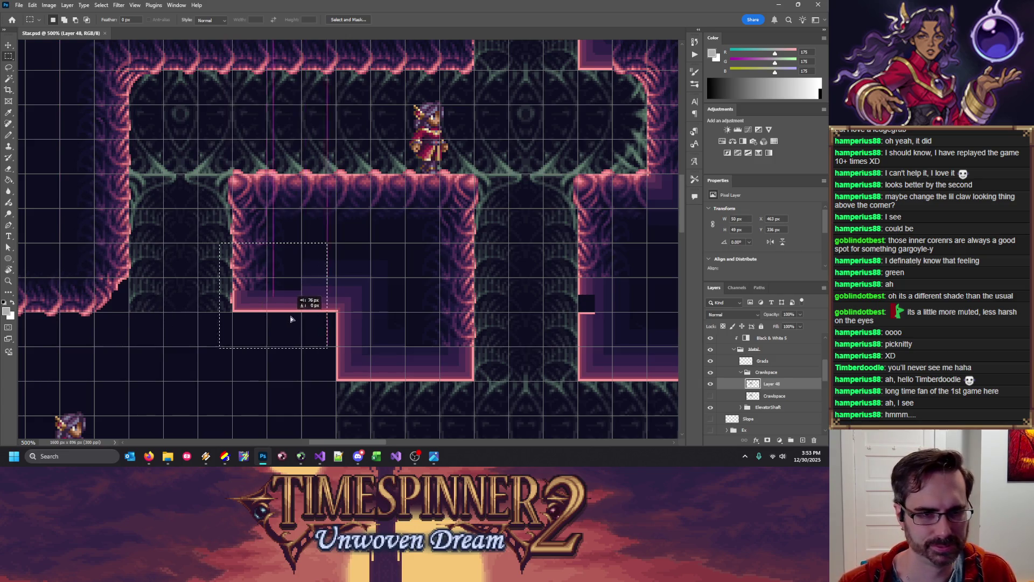
key(ctrl+v)
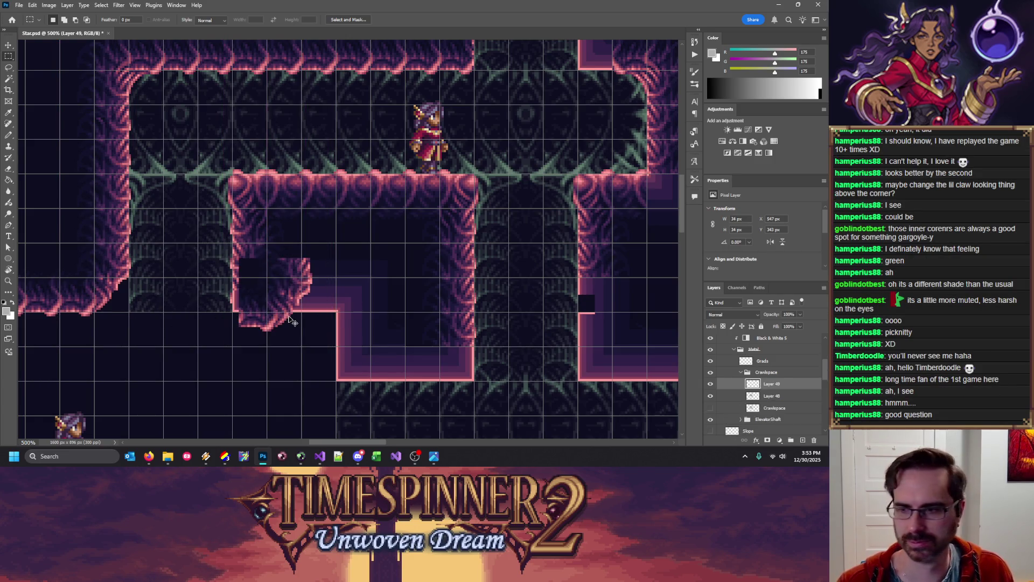
drag(291, 326, 260, 287)
Merge the corner piece into Layer 48, zoom back out, and save Star.psd
key(w)
key(ctrl+d)
click(9, 56)
click(781, 396)
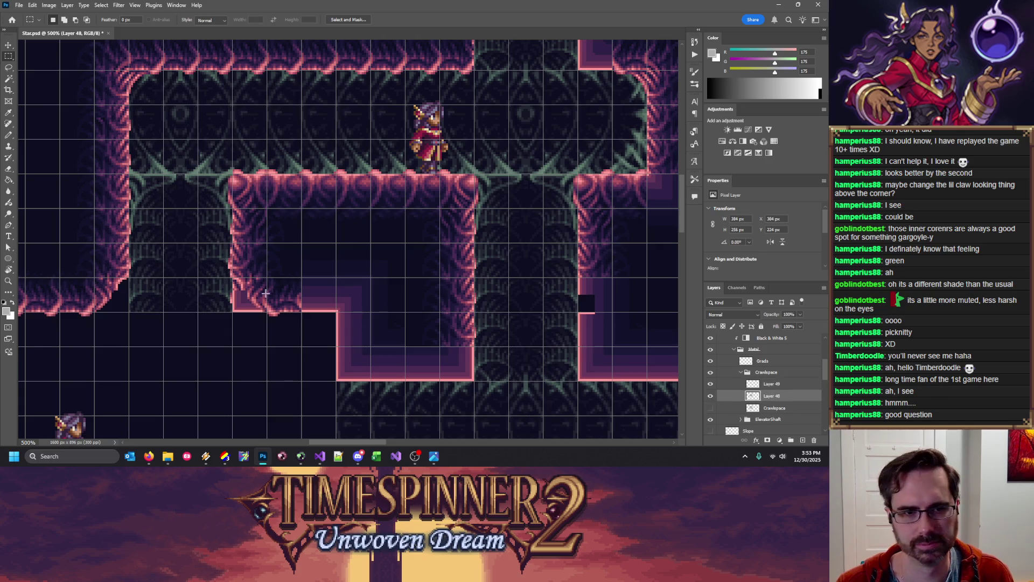
drag(216, 326, 202, 346)
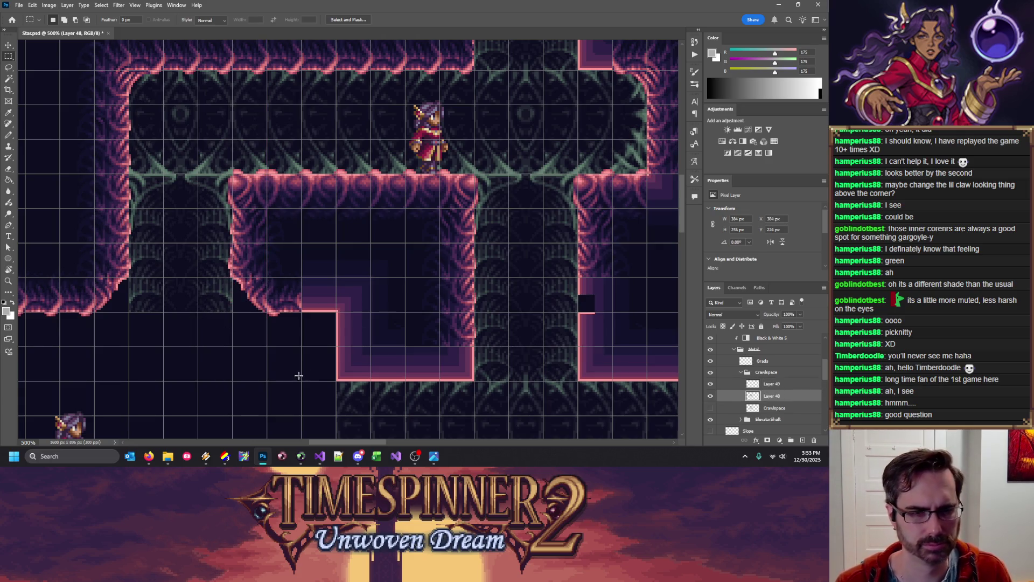
key(ctrl+z)
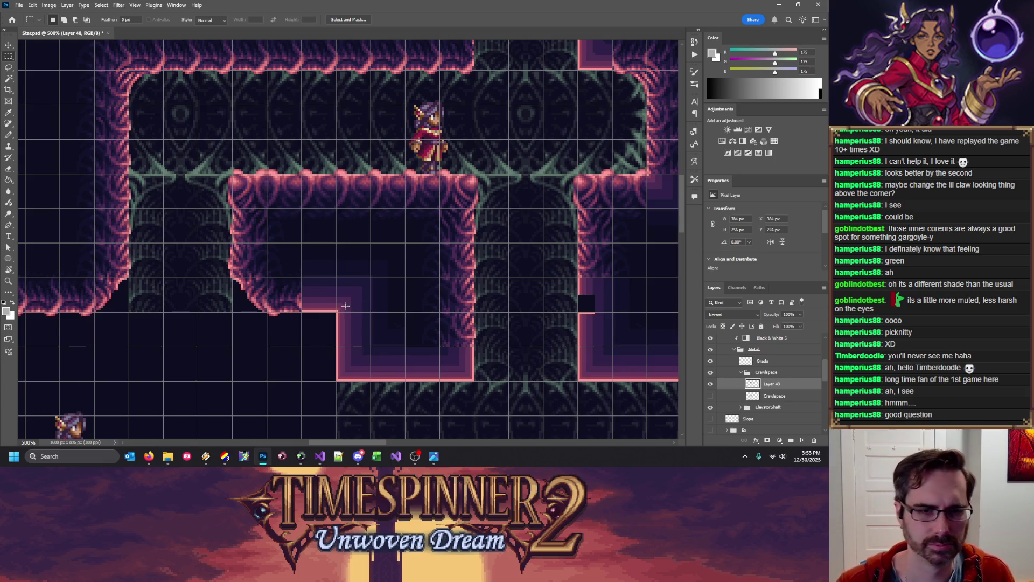
key(ctrl+minus)
key(ctrl+minus)
key(ctrl+s)
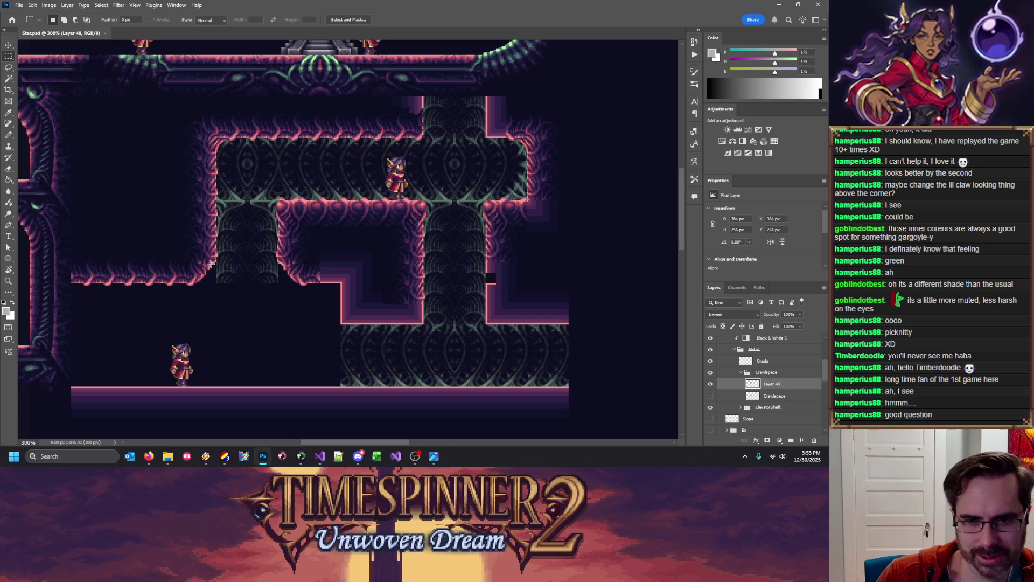
Hide the Example sprites and the Background and Parallax groups, and show the green Base layer
drag(234, 261, 184, 286)
click(183, 285)
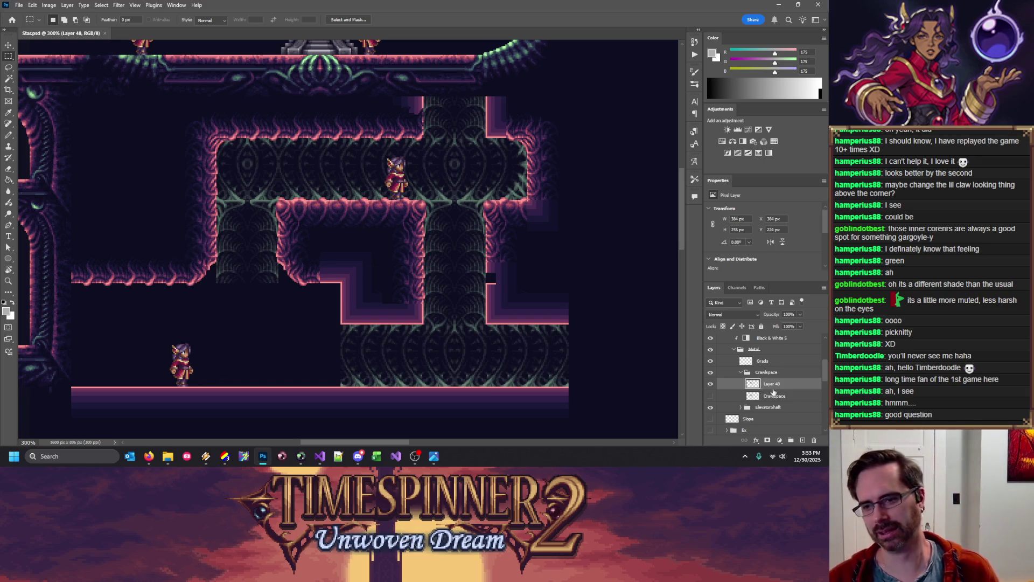
scroll(777, 361, up, 3)
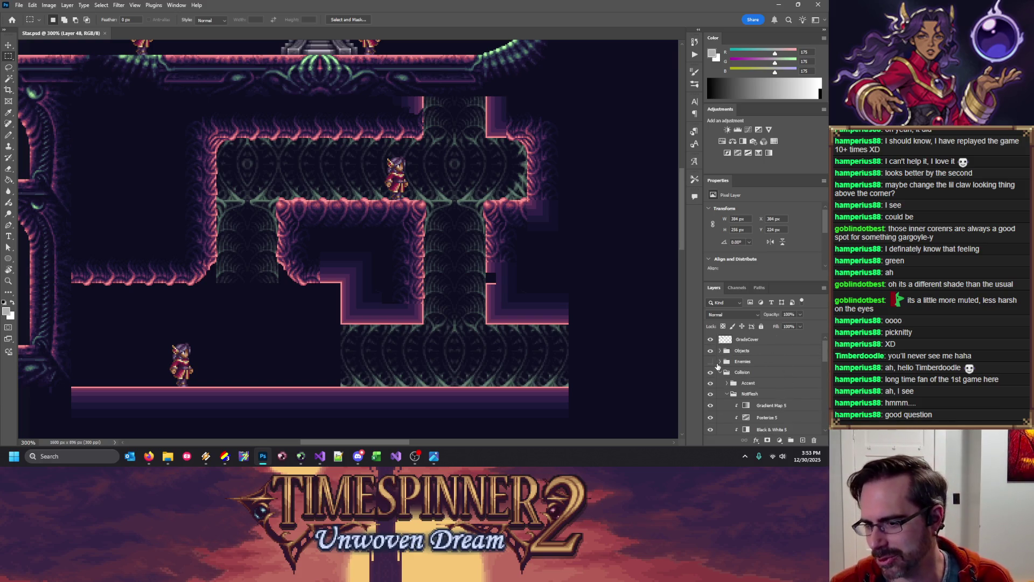
click(722, 372)
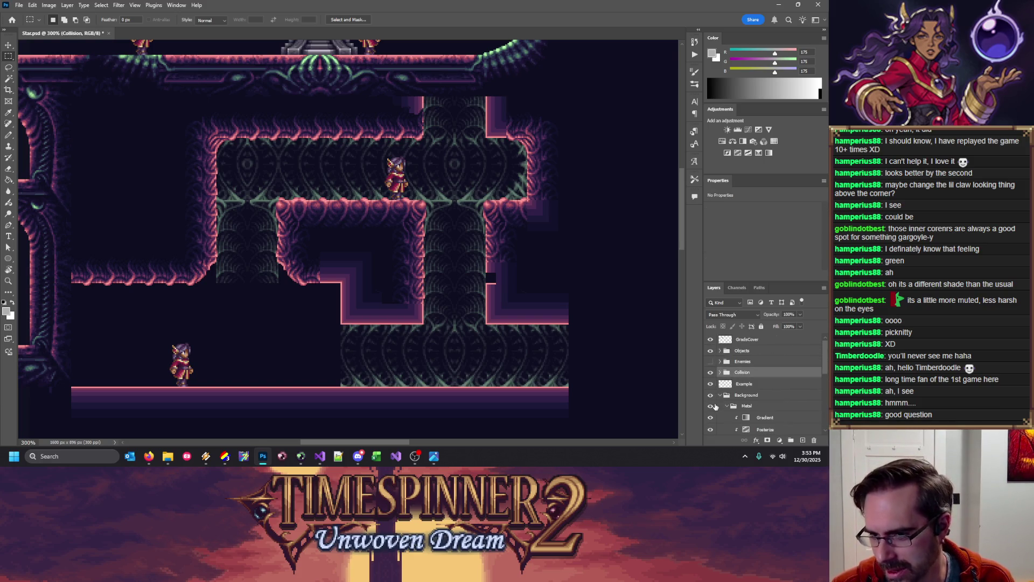
click(710, 384)
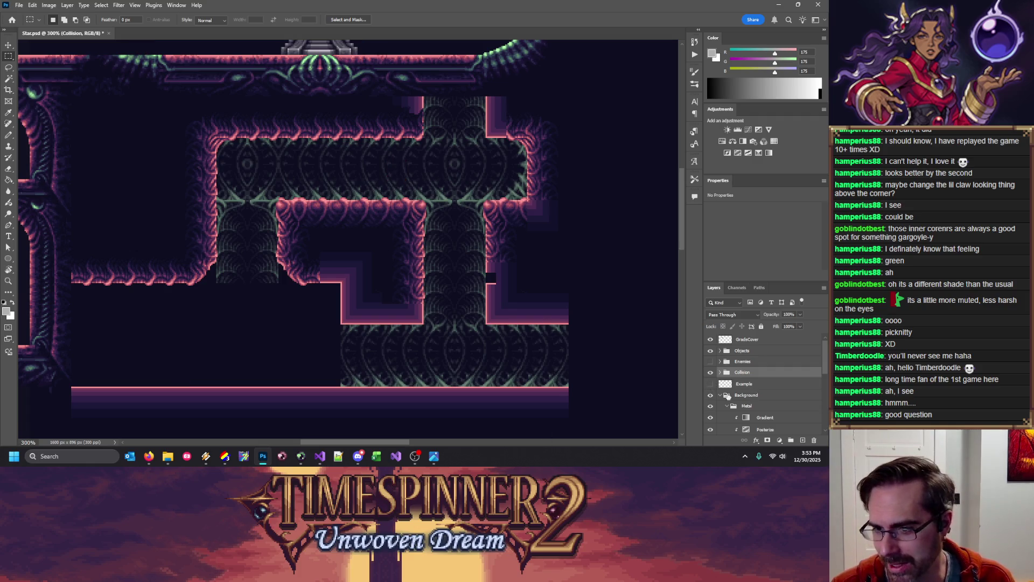
click(720, 395)
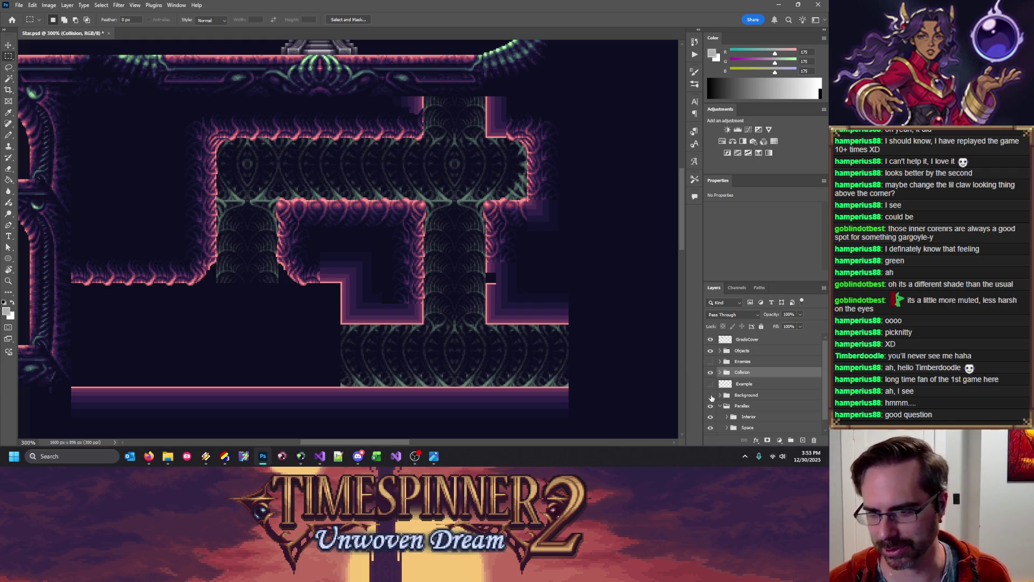
click(711, 396)
click(720, 406)
click(711, 417)
click(710, 405)
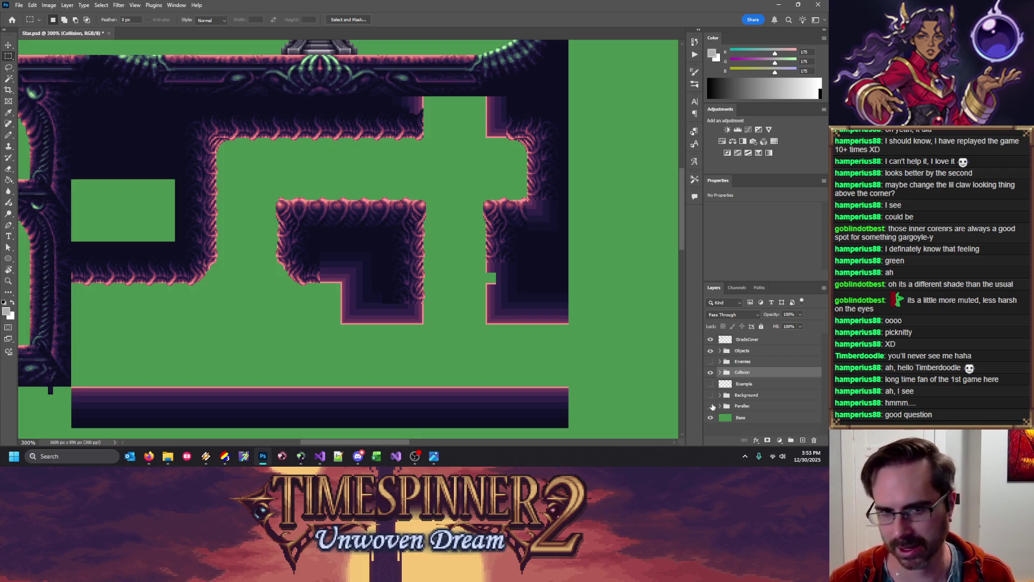
Show the pixel grid again and select the room's wall tiles for copying
key(ctrl+apostrophe)
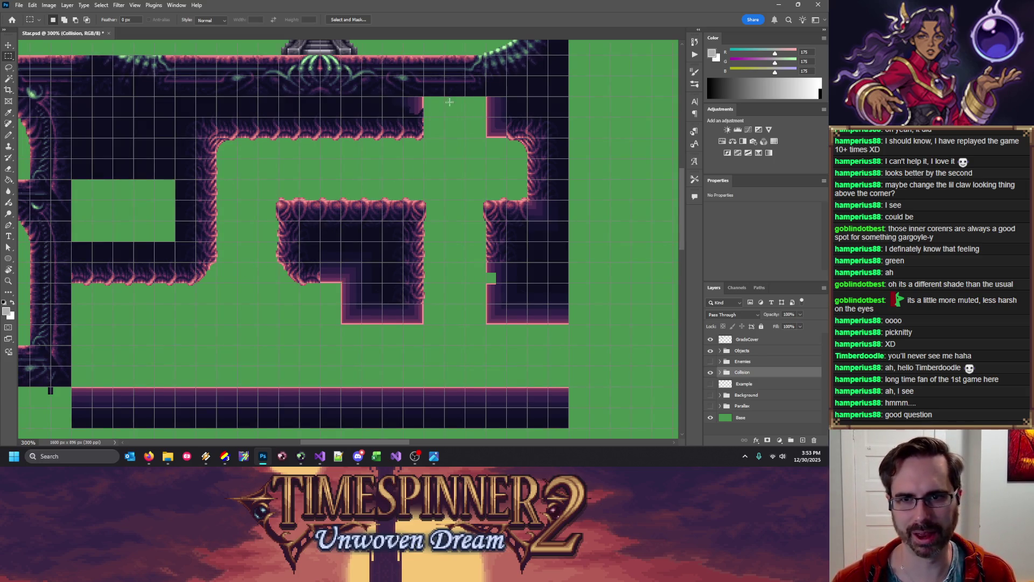
drag(568, 98, 70, 323)
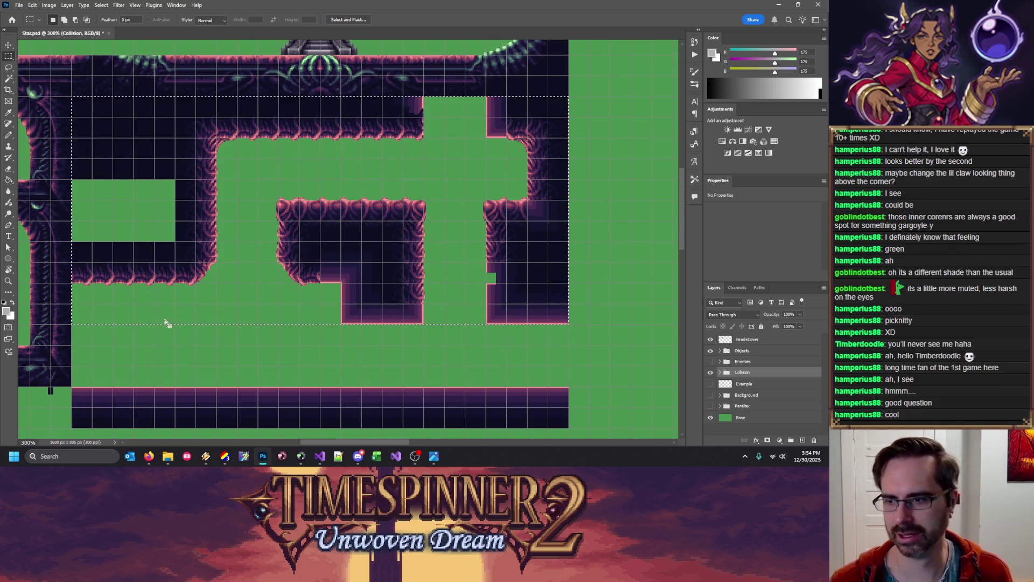
right_click(244, 456)
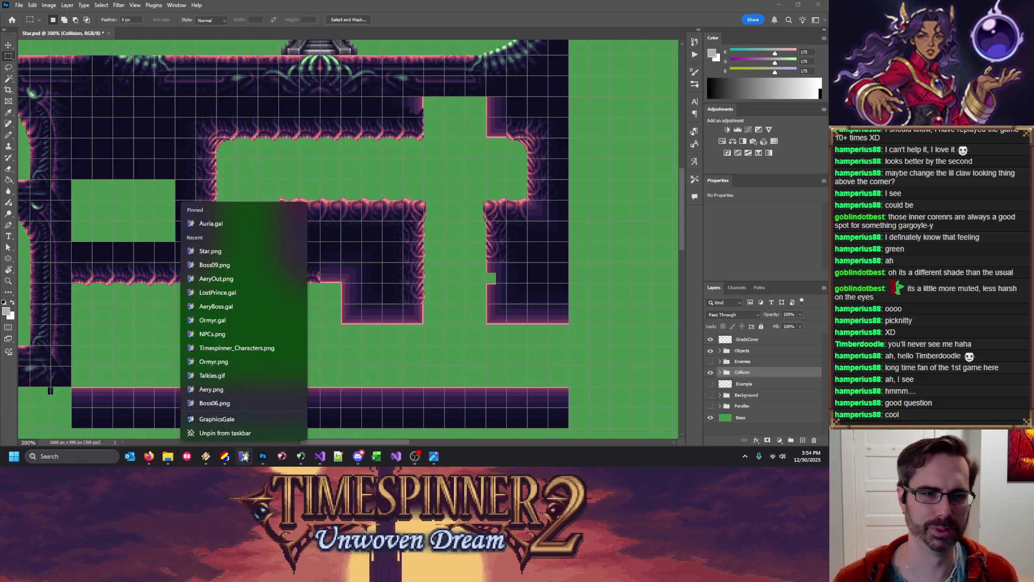
Paste the wall tiles into empty space at the top of Star.png, then hide Photoshop's collision art
click(220, 257)
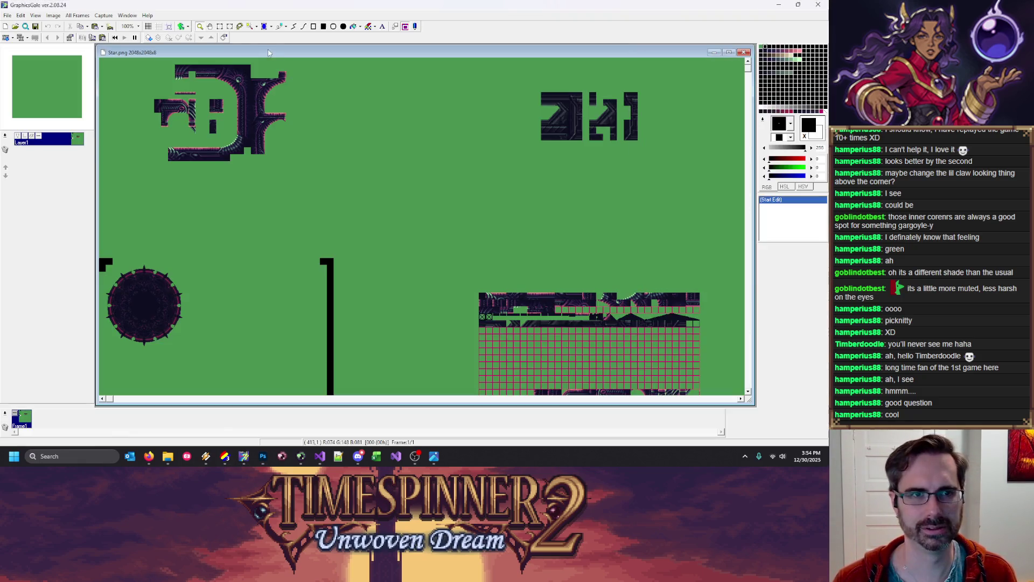
key(ctrl+v)
drag(159, 92, 378, 108)
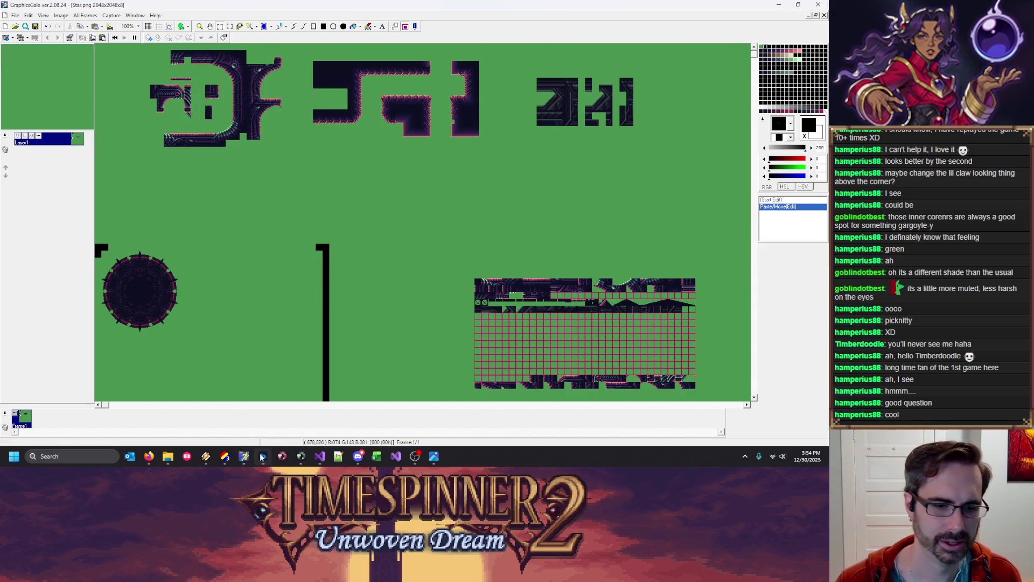
key(alt+Tab)
click(710, 372)
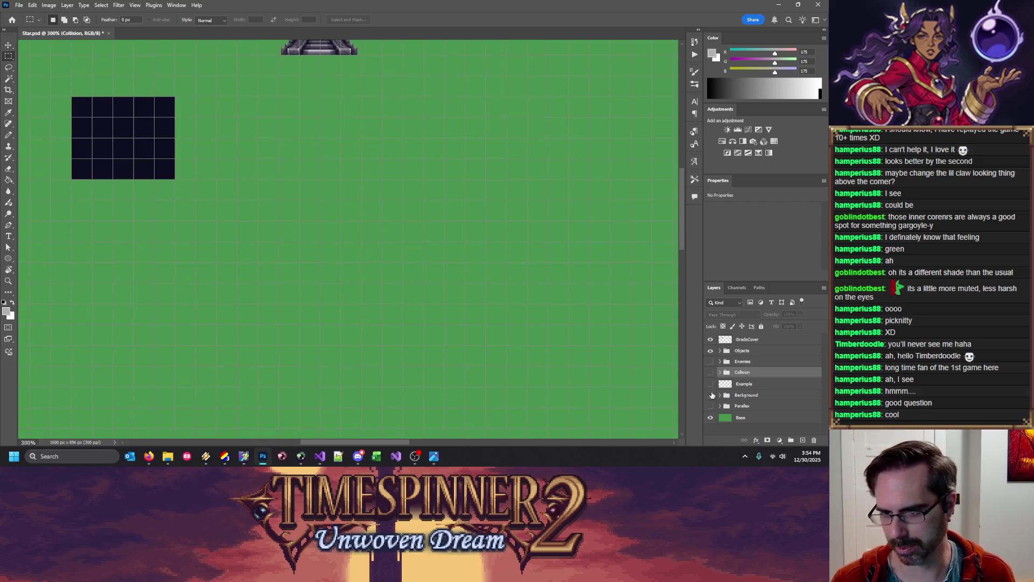
Copy the background tiles into Star.png, place the T-shaped piece in open space, and close GraphicsGale
click(710, 395)
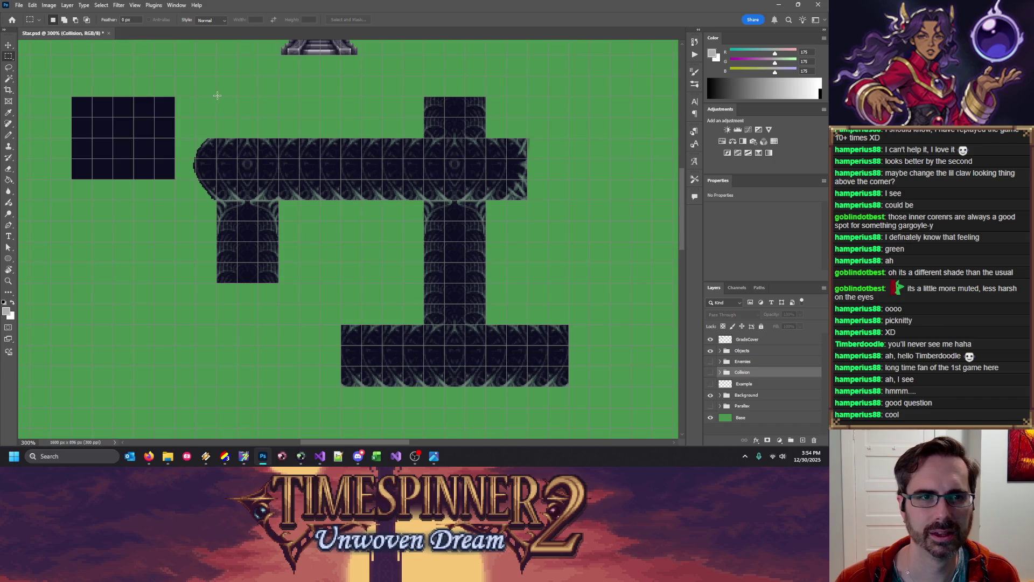
drag(217, 97, 569, 386)
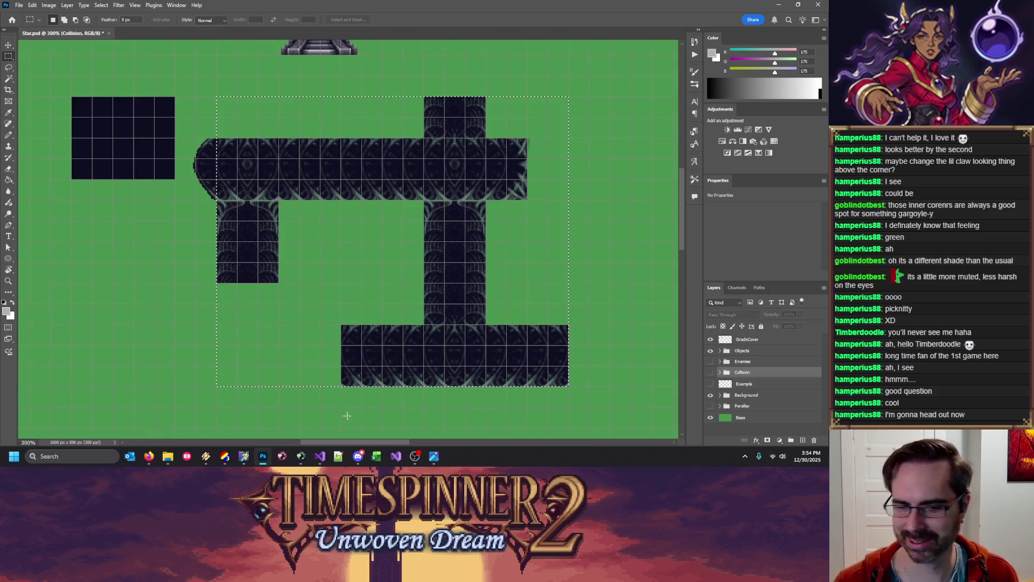
click(243, 457)
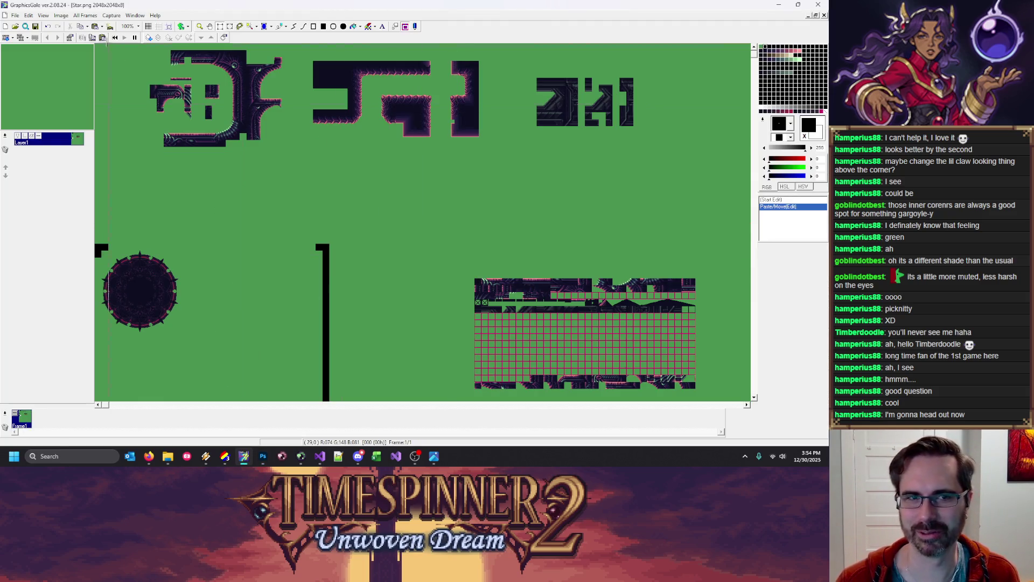
key(ctrl+v)
drag(354, 91, 382, 179)
click(553, 188)
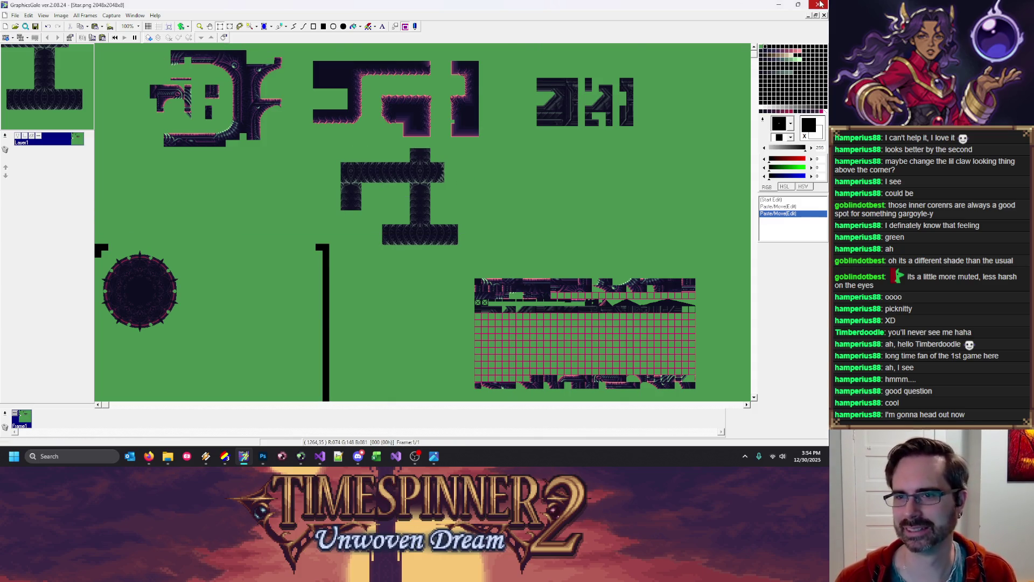
click(819, 5)
Reload Star.png in IDraw3 from the recent files, discarding unsaved changes
mouse_move(225, 458)
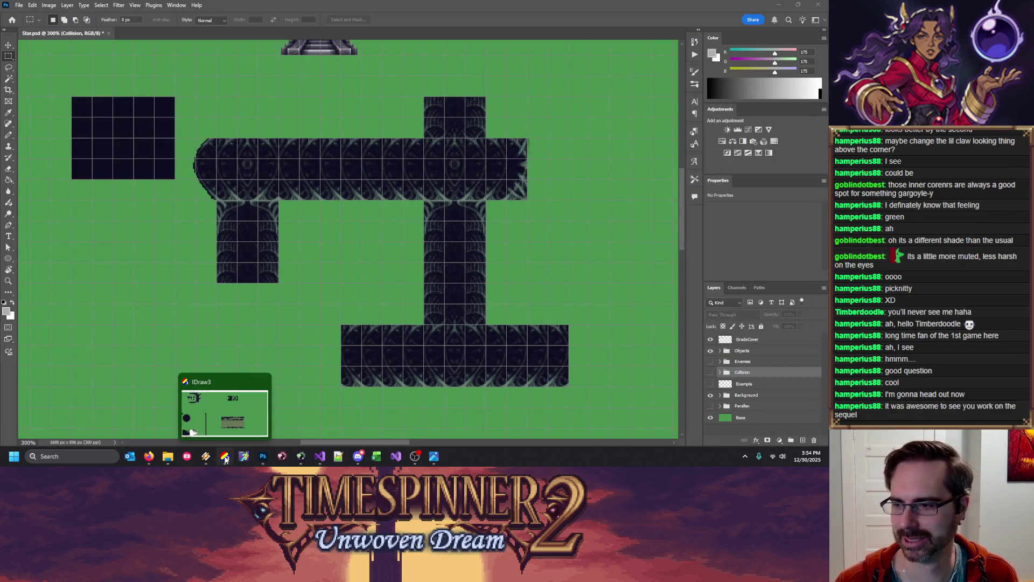
click(229, 429)
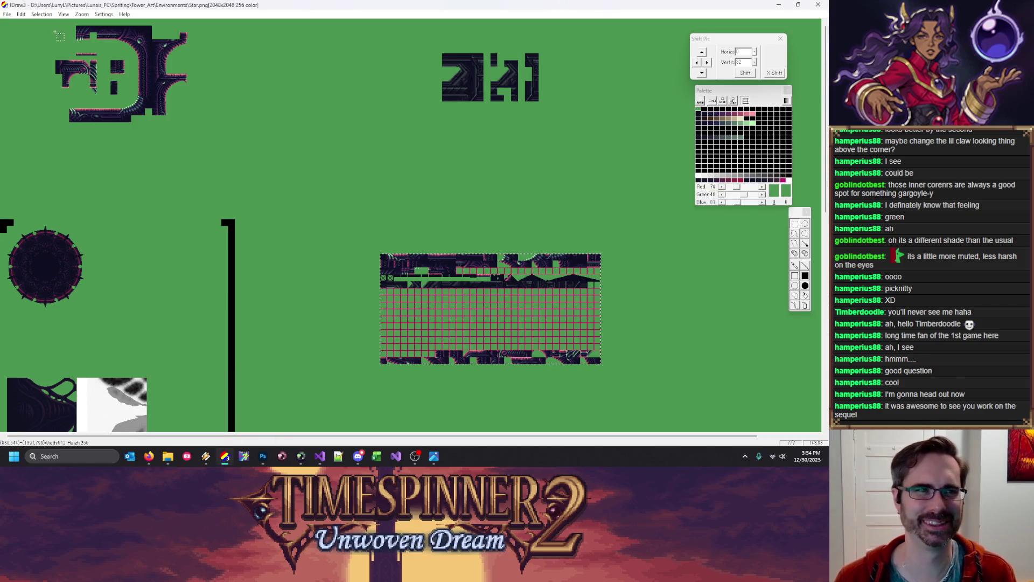
click(7, 14)
click(100, 98)
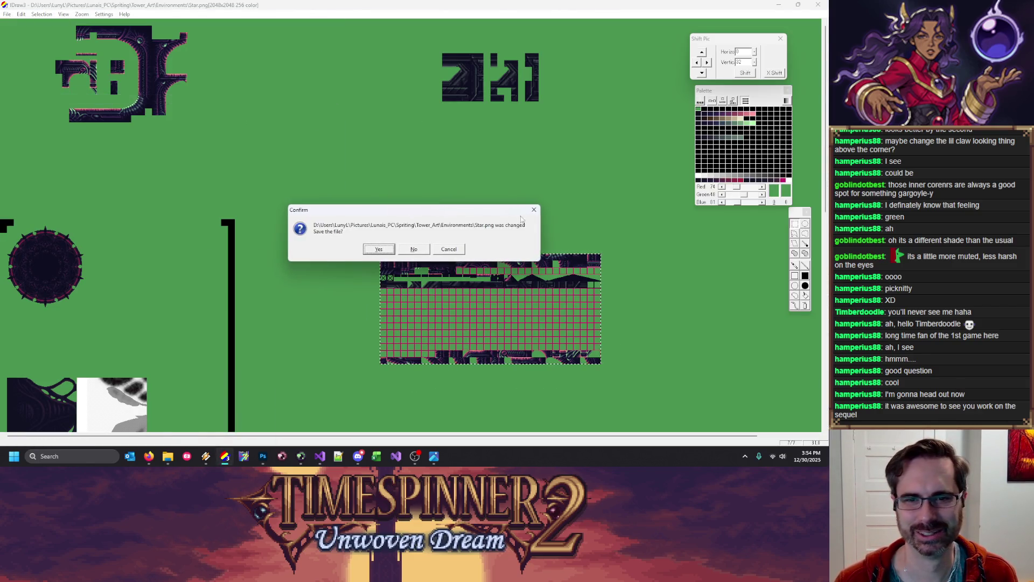
click(421, 250)
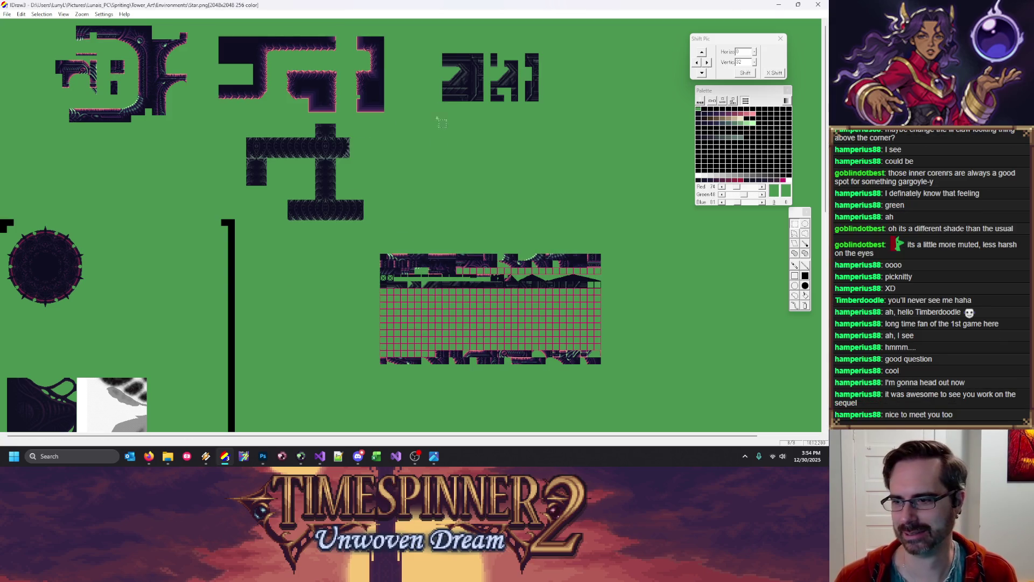
Move the T-shaped tile block lower and shift the L-shaped shapes to the right
click(796, 252)
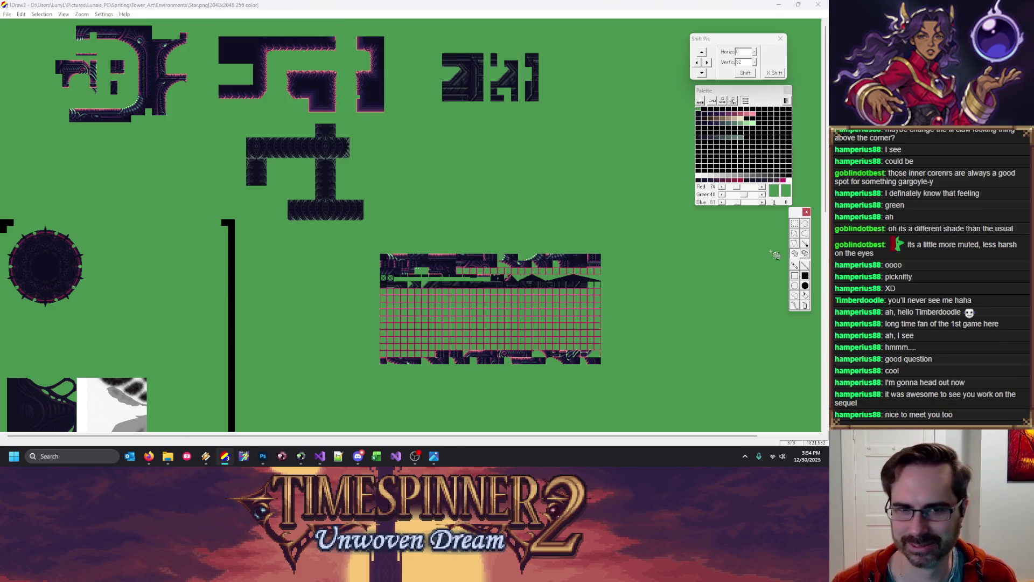
drag(319, 142, 335, 234)
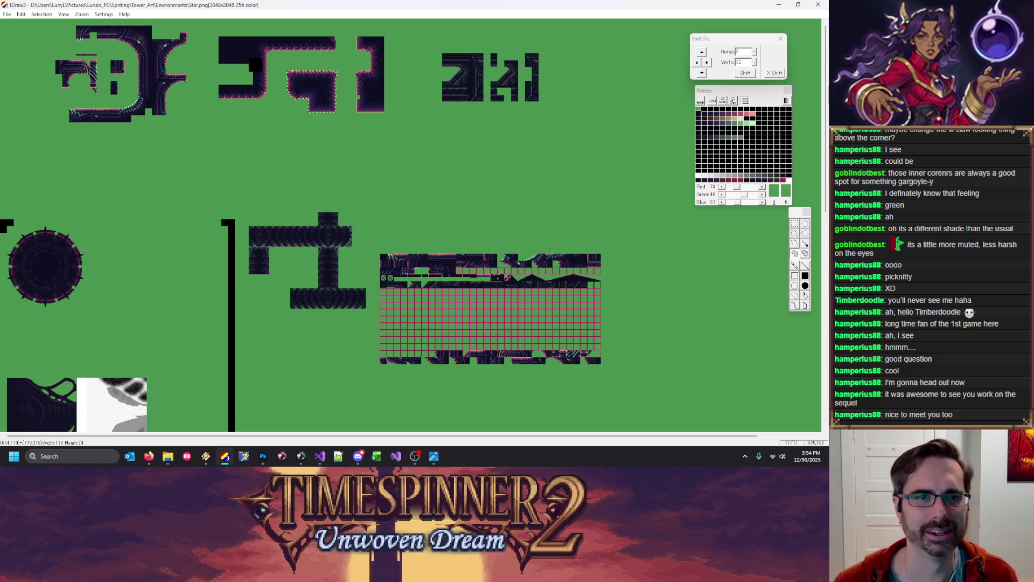
click(250, 59)
scroll(373, 89, up, 1)
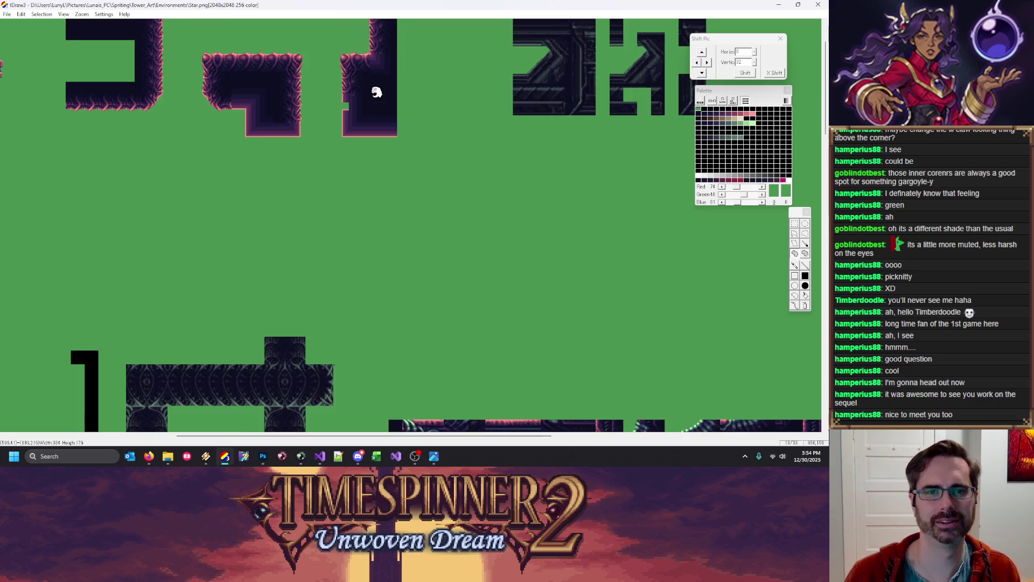
drag(384, 165, 398, 166)
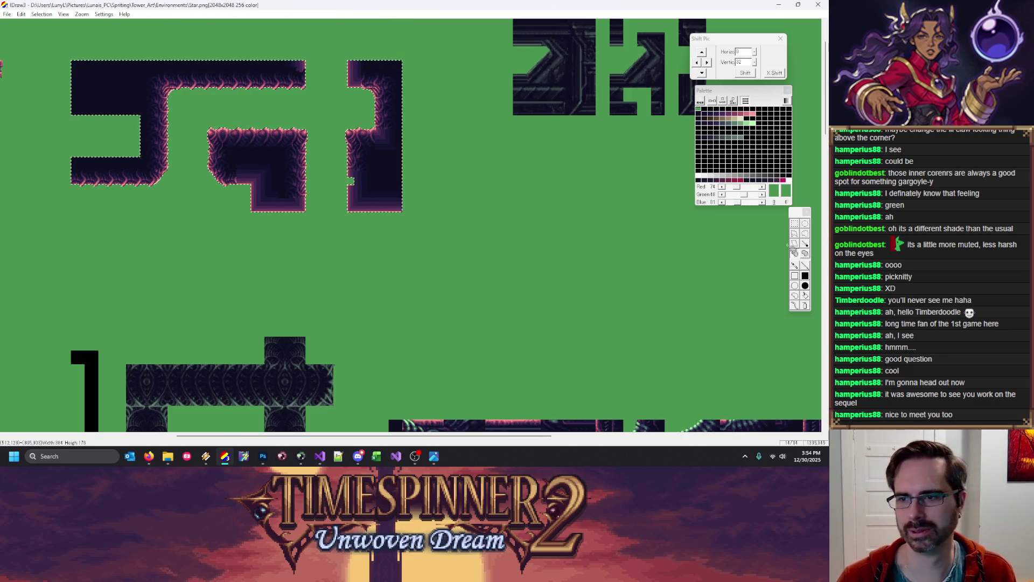
Mark out 16x16 tiles and cut the left shape's inner corner out downward
click(215, 137)
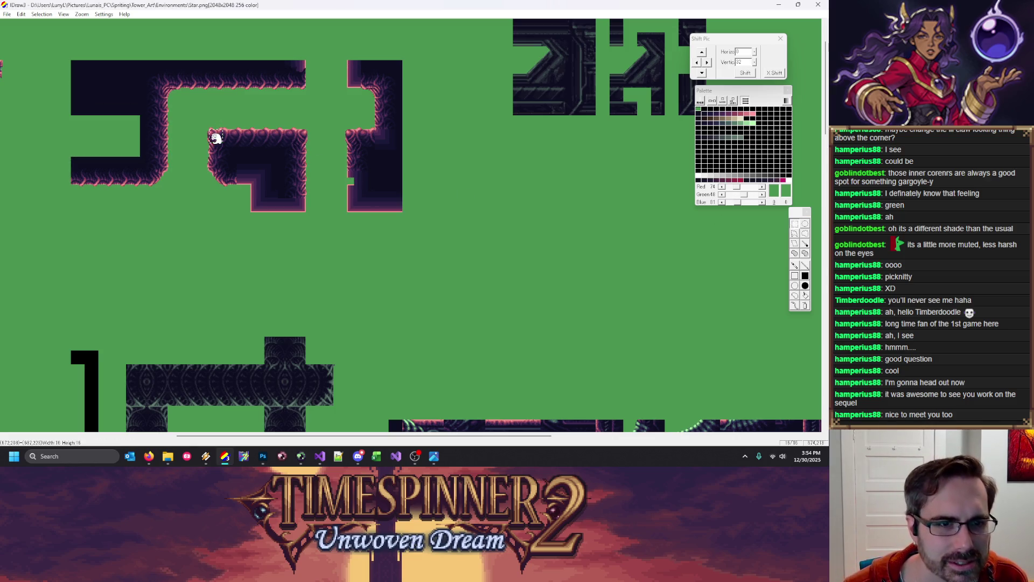
click(354, 204)
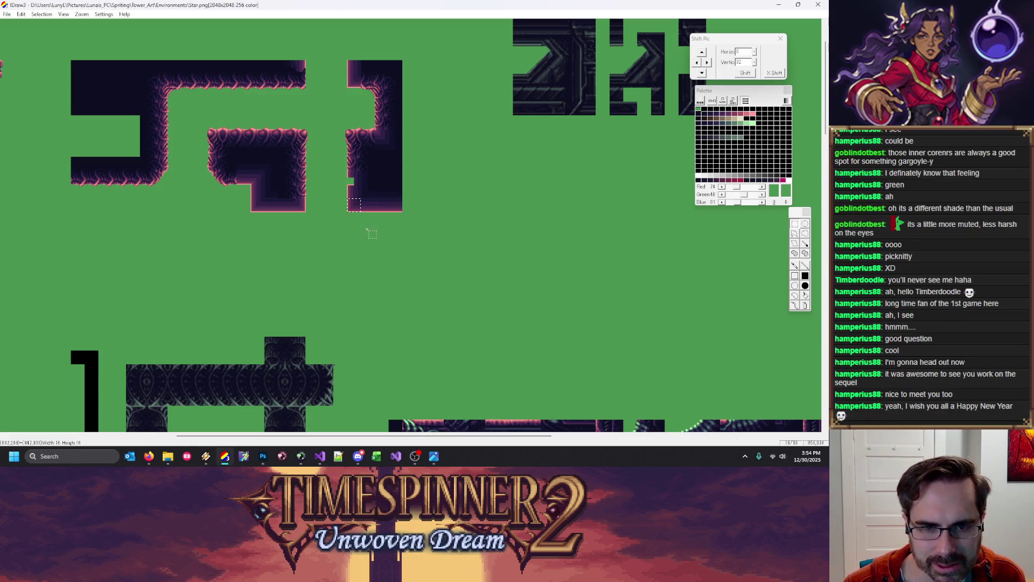
click(308, 220)
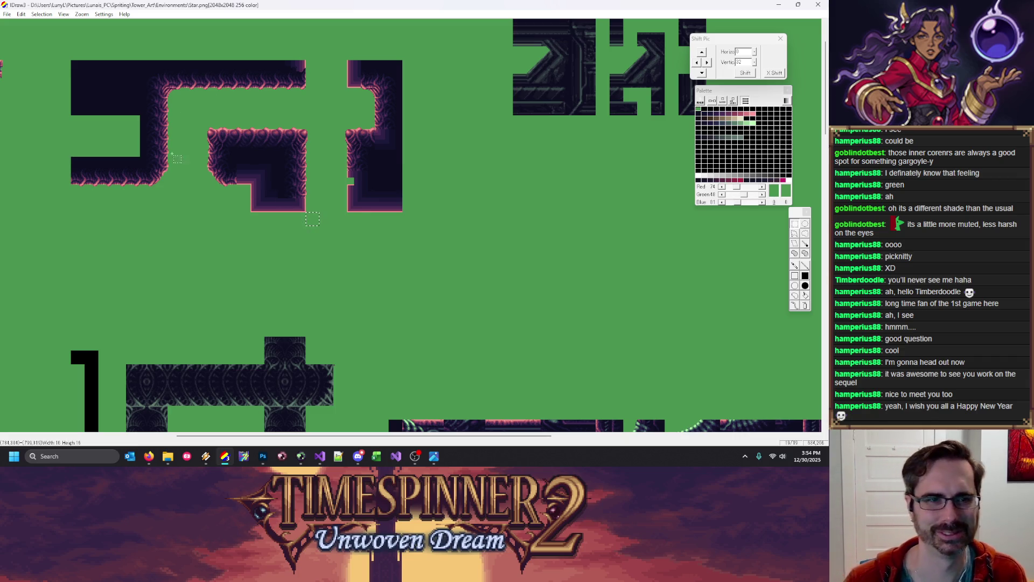
mouse_move(146, 169)
mouse_down()
mouse_move(165, 185)
mouse_move(184, 245)
mouse_move(212, 258)
mouse_up()
mouse_move(195, 115)
mouse_down()
mouse_move(222, 143)
mouse_move(194, 236)
mouse_up()
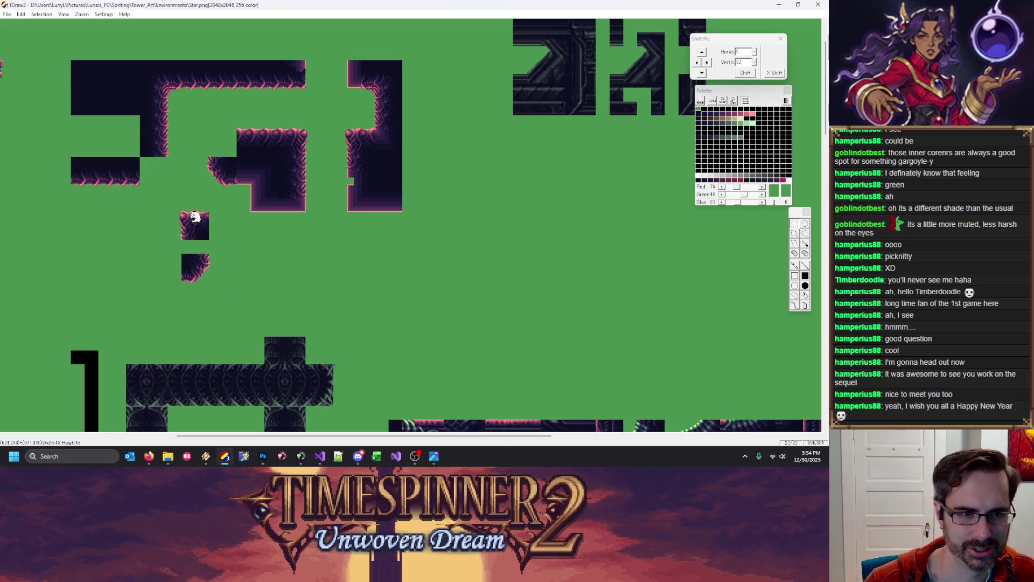
Move the dark 48x16 piece down, mirror it horizontally, and nudge it one tile right
mouse_move(182, 254)
mouse_down()
mouse_move(205, 285)
mouse_move(206, 266)
mouse_up()
right_click(213, 282)
click(237, 197)
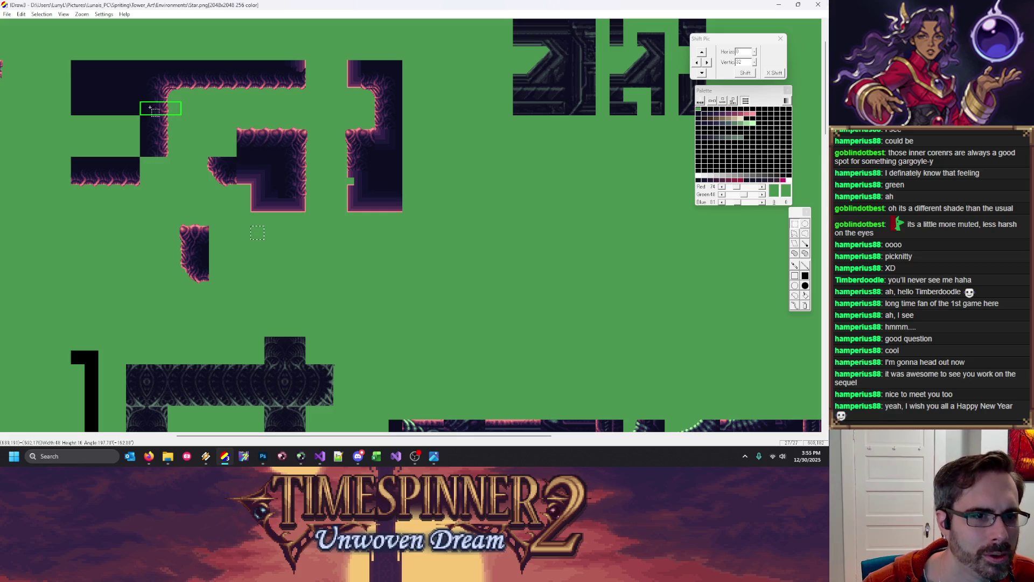
mouse_move(151, 108)
mouse_down()
mouse_move(260, 261)
mouse_move(209, 257)
mouse_up()
right_click(260, 262)
click(292, 181)
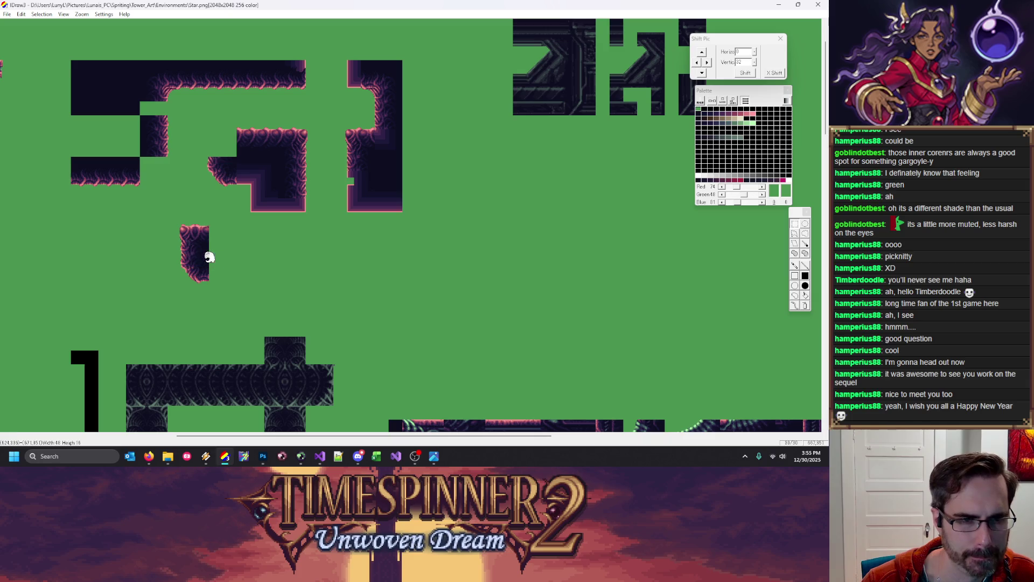
drag(280, 260, 293, 260)
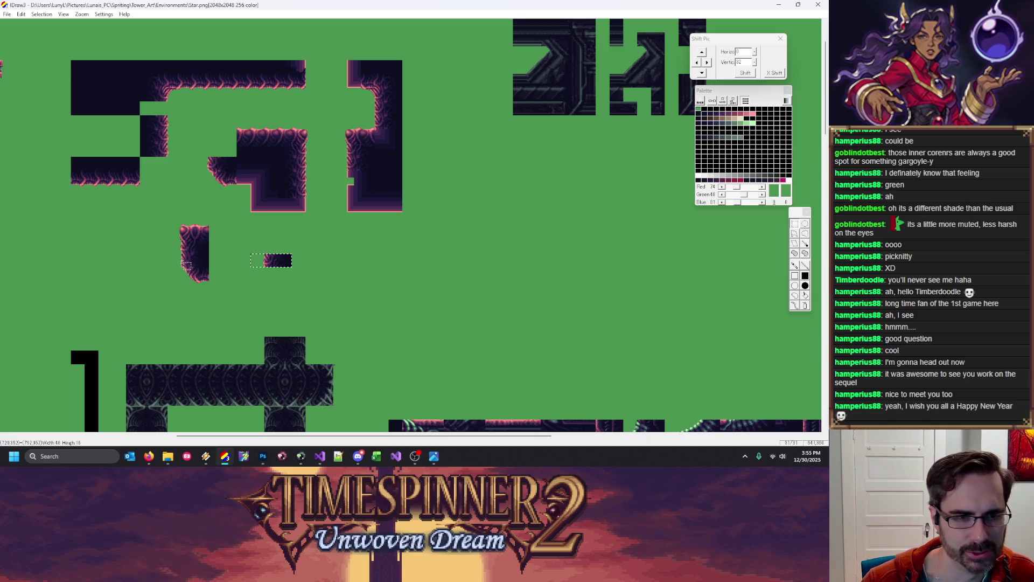
Slide the dark piece into the pillar's gap and set the left column on the pillar top
drag(214, 291, 203, 294)
drag(291, 265, 208, 265)
drag(264, 240, 278, 253)
mouse_move(237, 115)
mouse_down()
mouse_move(251, 158)
mouse_move(221, 247)
mouse_up()
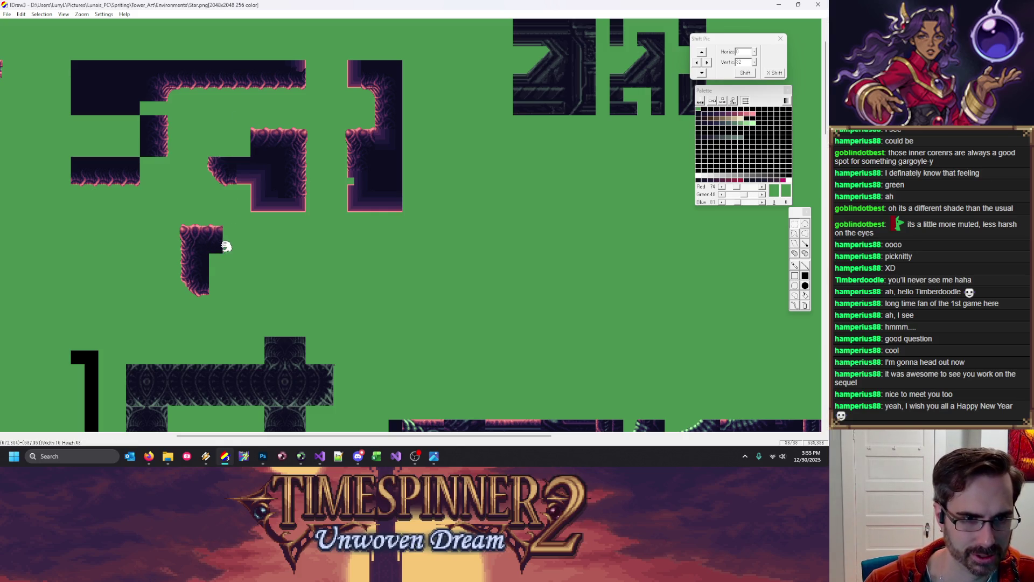
drag(214, 244, 210, 245)
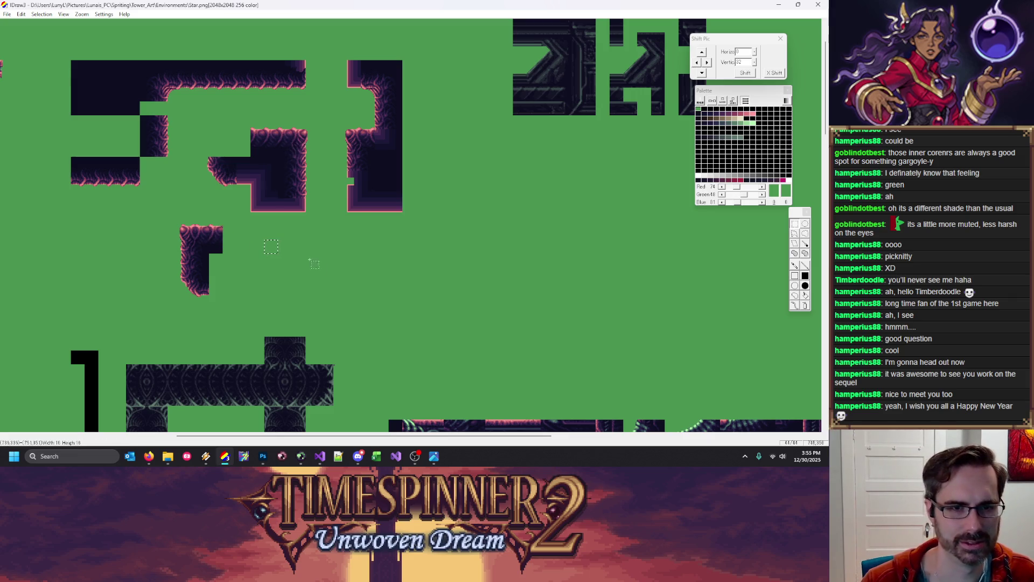
Select the 16x32 tile column and apply an edit action to it
drag(230, 73, 224, 289)
right_click(223, 290)
click(237, 248)
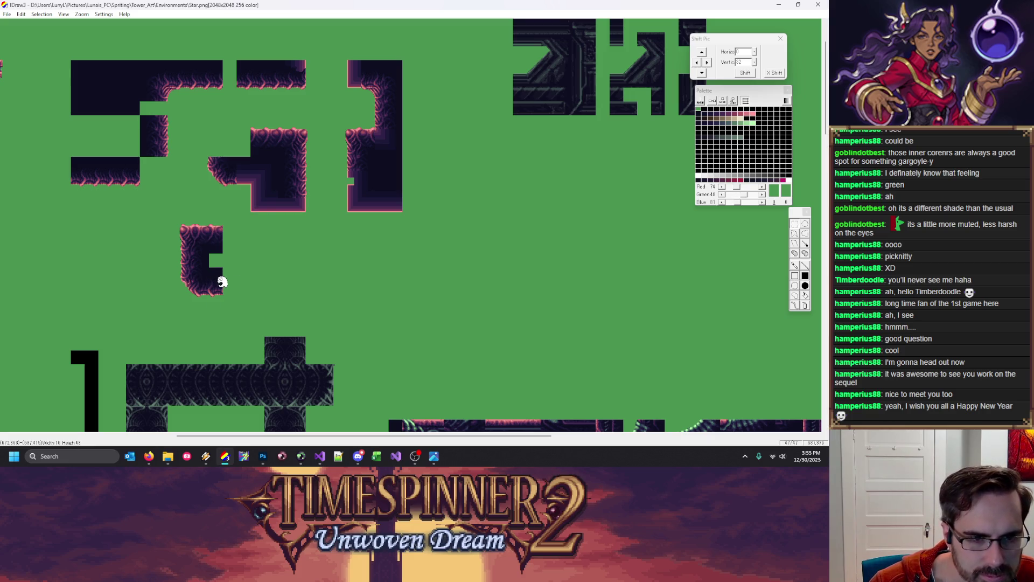
scroll(222, 287, up, 1)
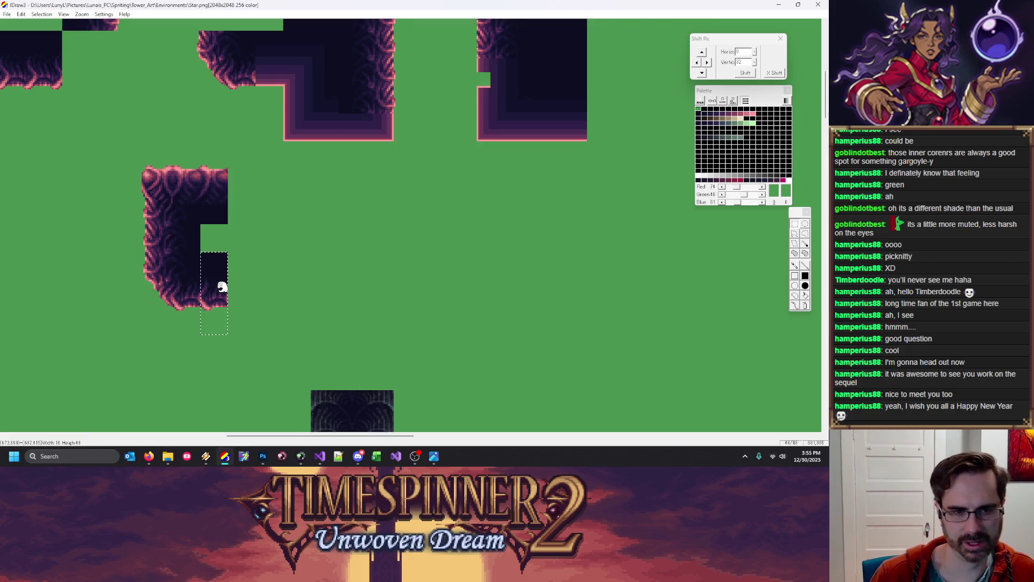
scroll(221, 287, up, 1)
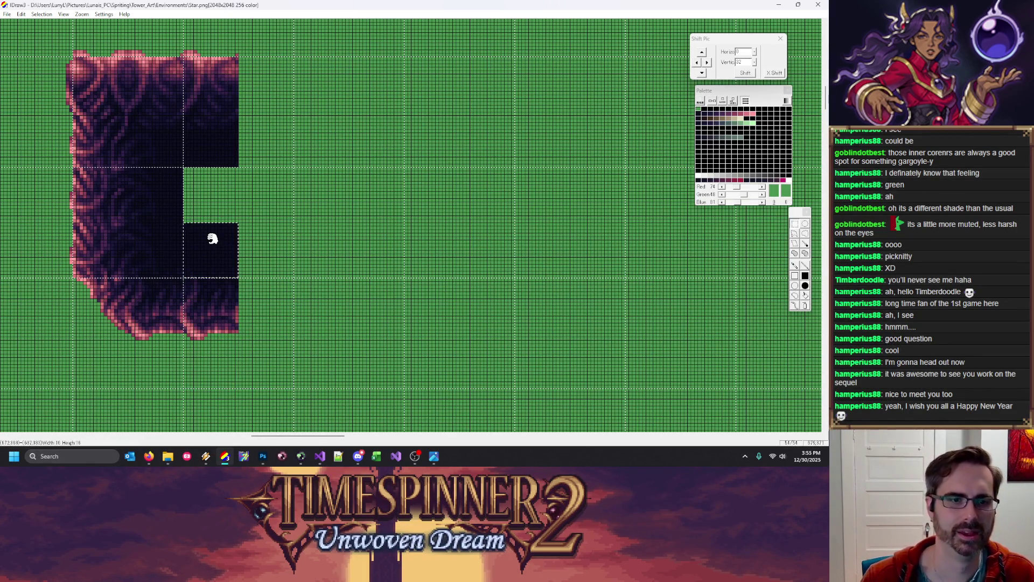
scroll(213, 239, down, 2)
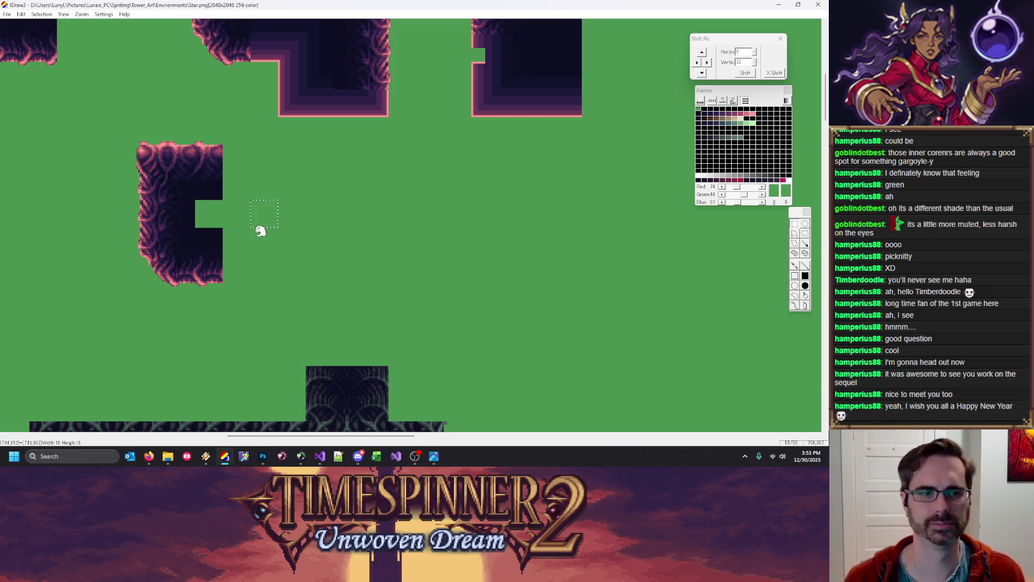
scroll(260, 231, down, 1)
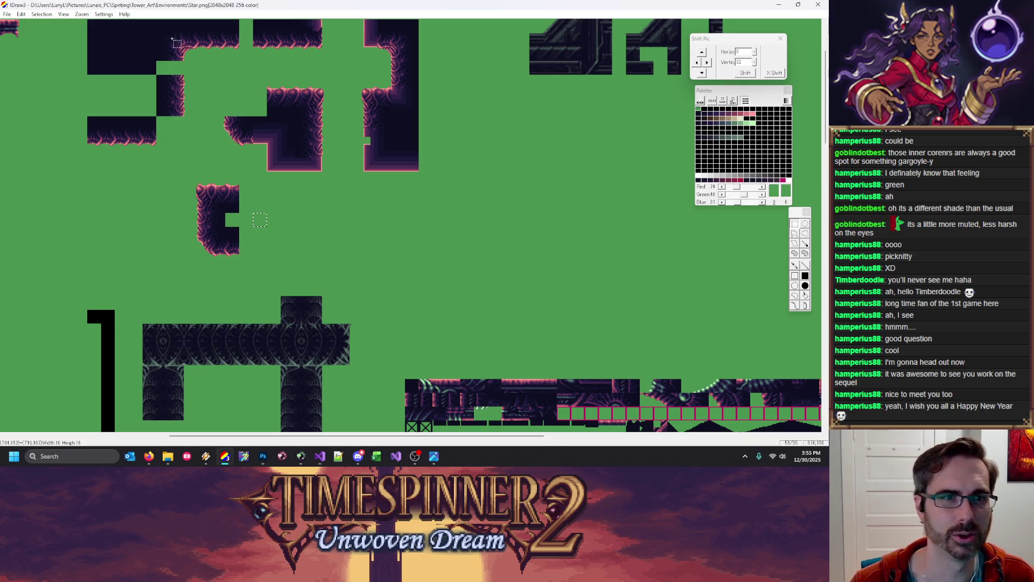
Mirror a 32x32 corner tile horizontally and butt it against the U-shaped piece
drag(168, 38, 291, 235)
right_click(293, 235)
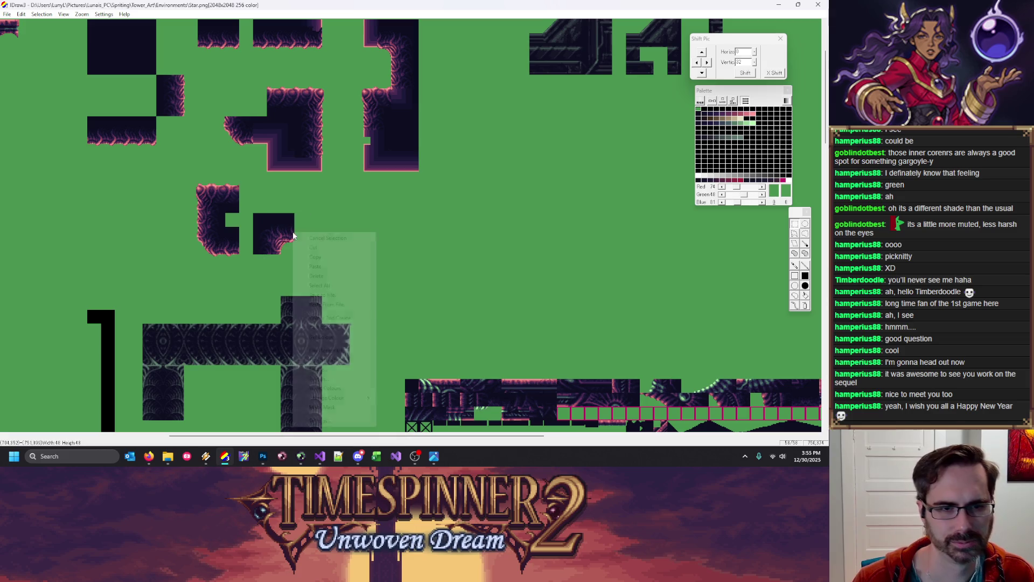
click(334, 351)
click(418, 253)
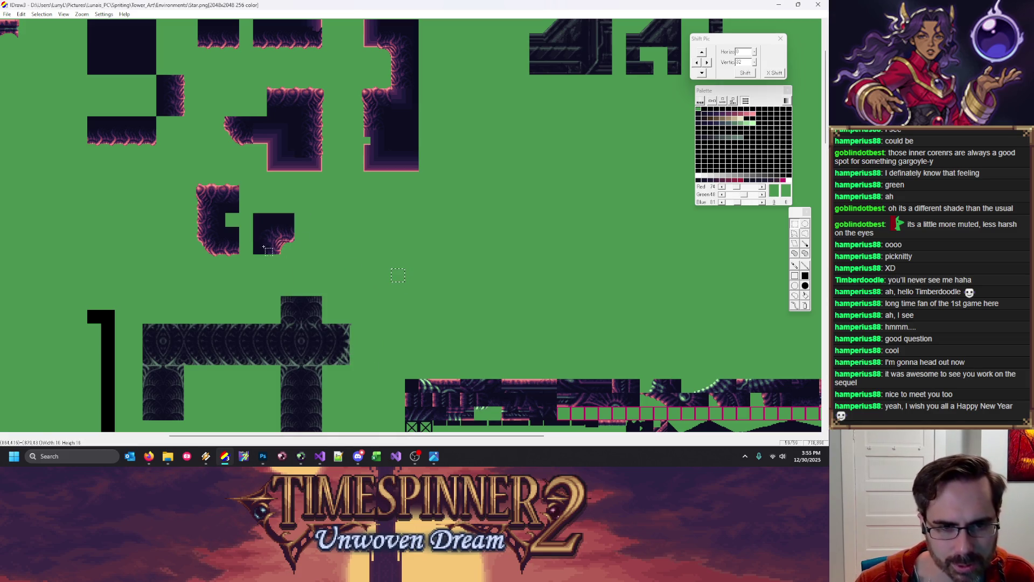
right_click(288, 222)
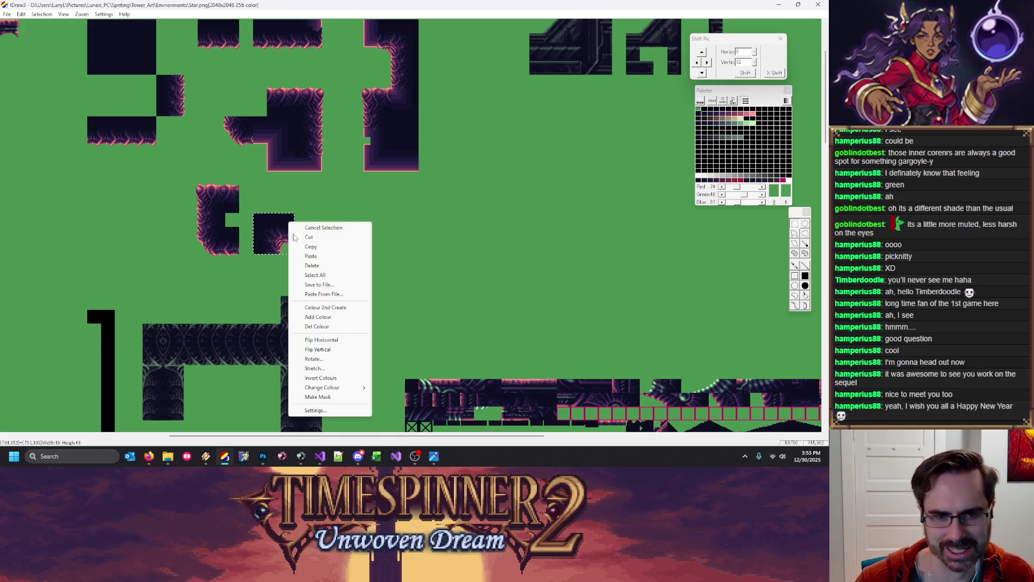
click(340, 346)
mouse_move(282, 240)
mouse_down()
mouse_move(268, 253)
mouse_move(238, 246)
mouse_up()
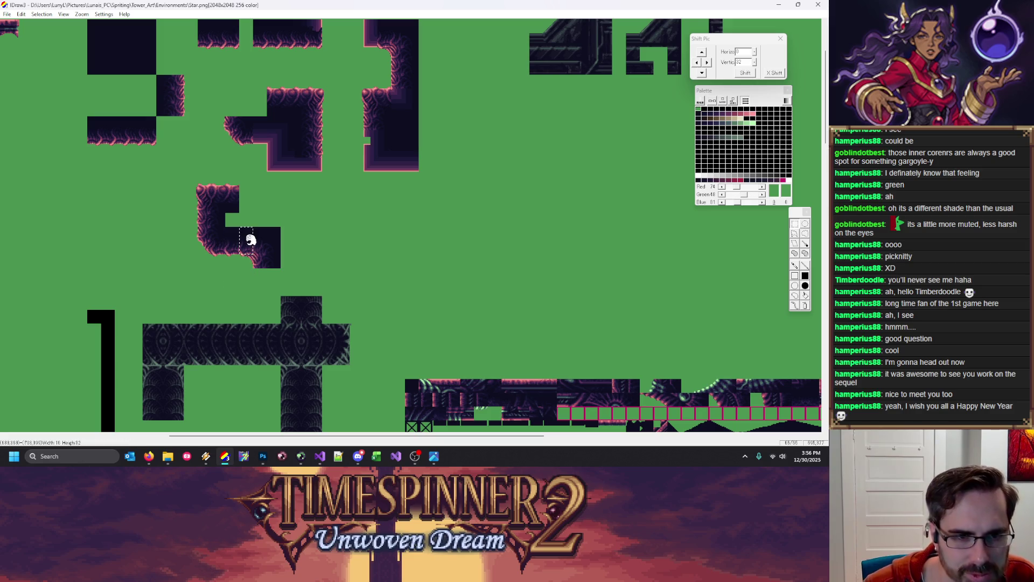
scroll(249, 238, up, 2)
mouse_move(244, 245)
mouse_down()
mouse_move(206, 247)
mouse_move(232, 247)
mouse_up()
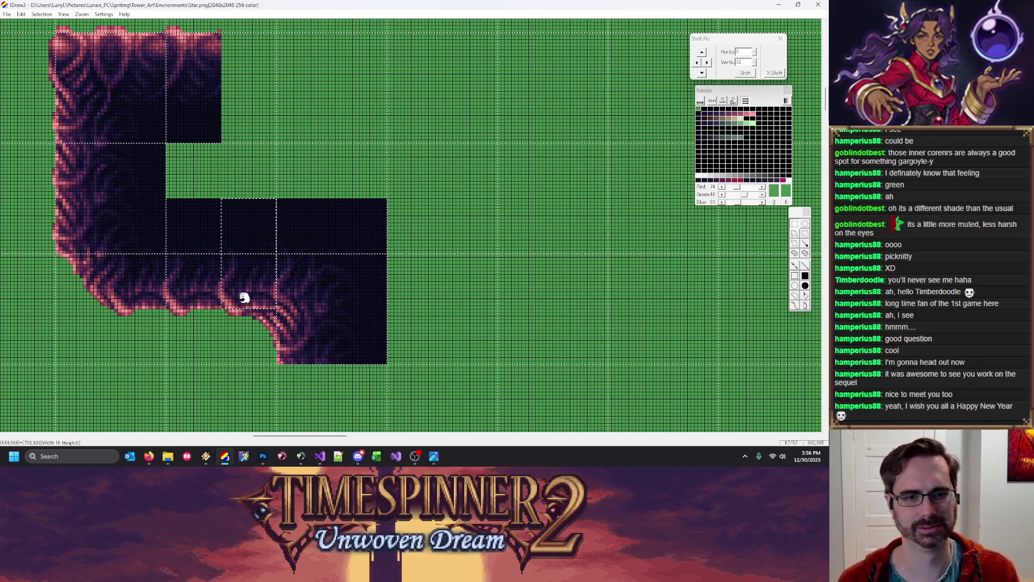
Clear a dark square to green and move the lower dark tiles up two tiles
drag(218, 299, 226, 312)
mouse_move(386, 308)
mouse_down()
mouse_move(338, 289)
mouse_move(364, 227)
mouse_up()
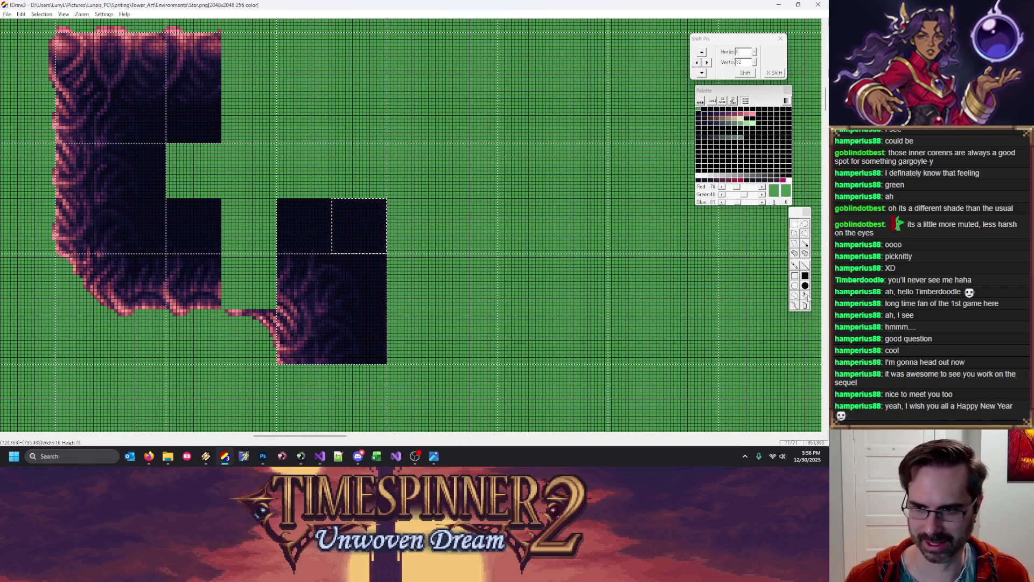
key(Delete)
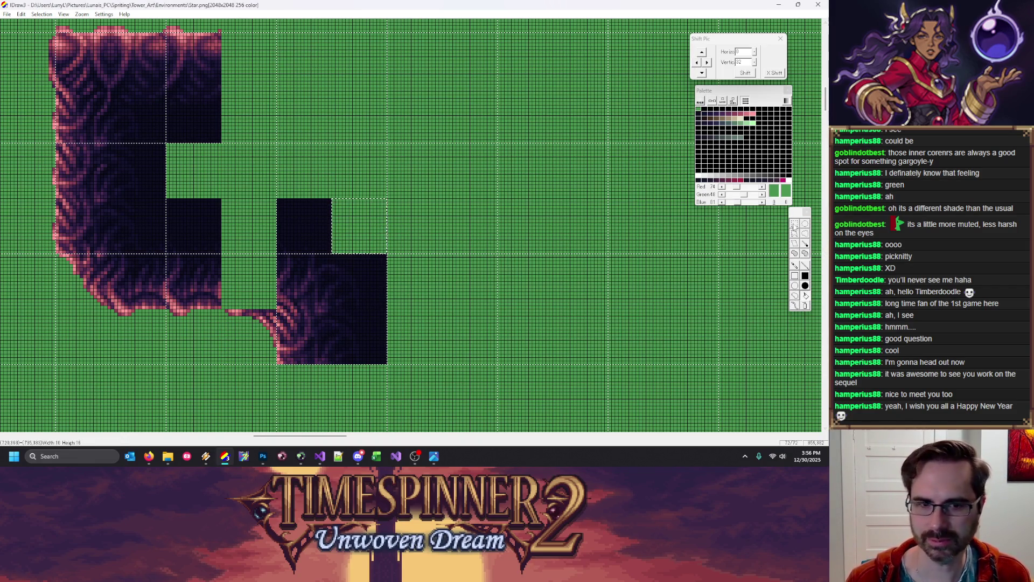
click(440, 300)
click(315, 228)
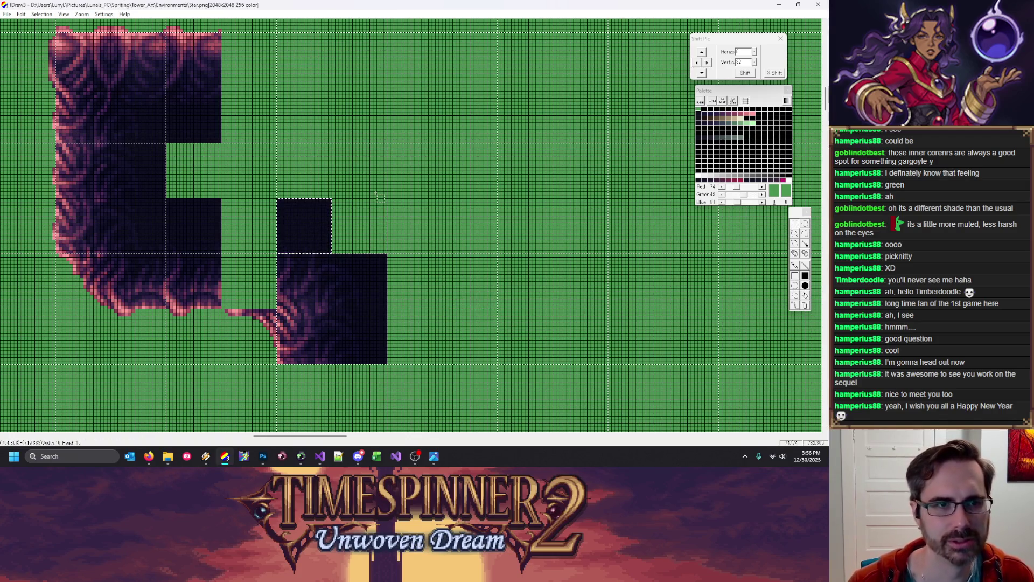
scroll(379, 197, down, 1)
mouse_move(322, 211)
mouse_down()
mouse_move(380, 276)
mouse_move(381, 213)
mouse_up()
scroll(340, 230, down, 1)
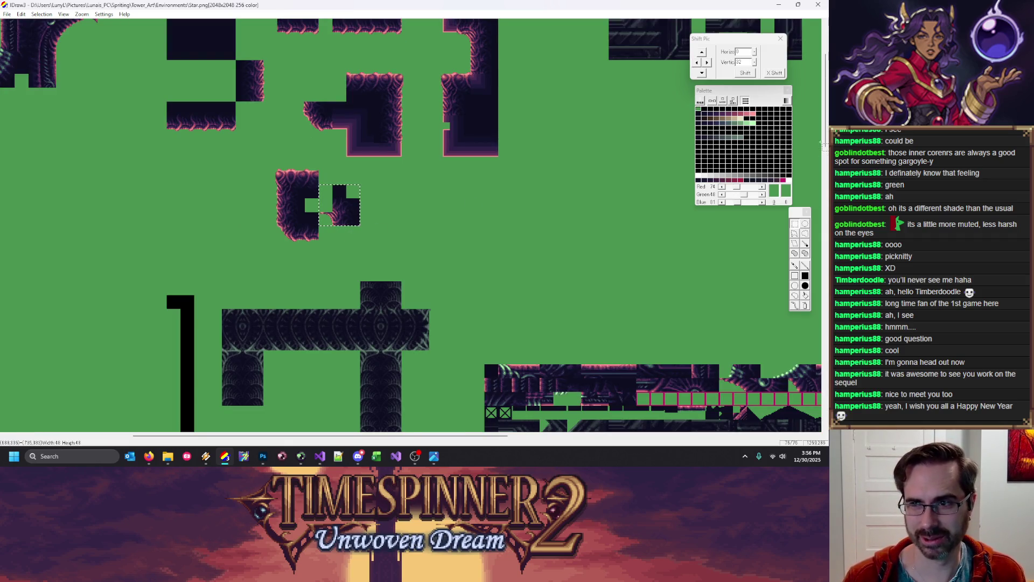
drag(822, 132, 828, 109)
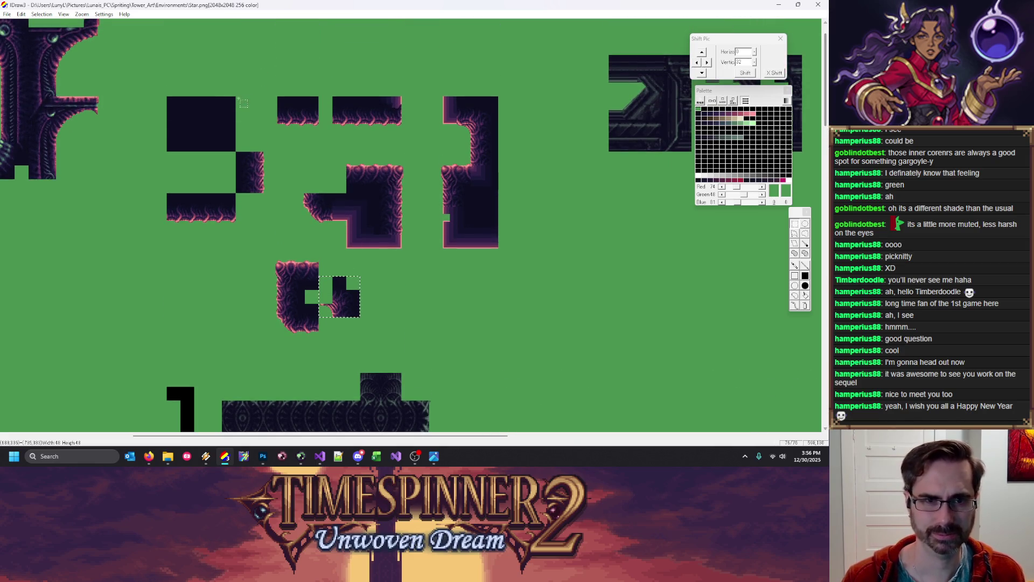
Erase the middle tile group to green and move the inner-corner piece to the upper left
drag(318, 304, 311, 311)
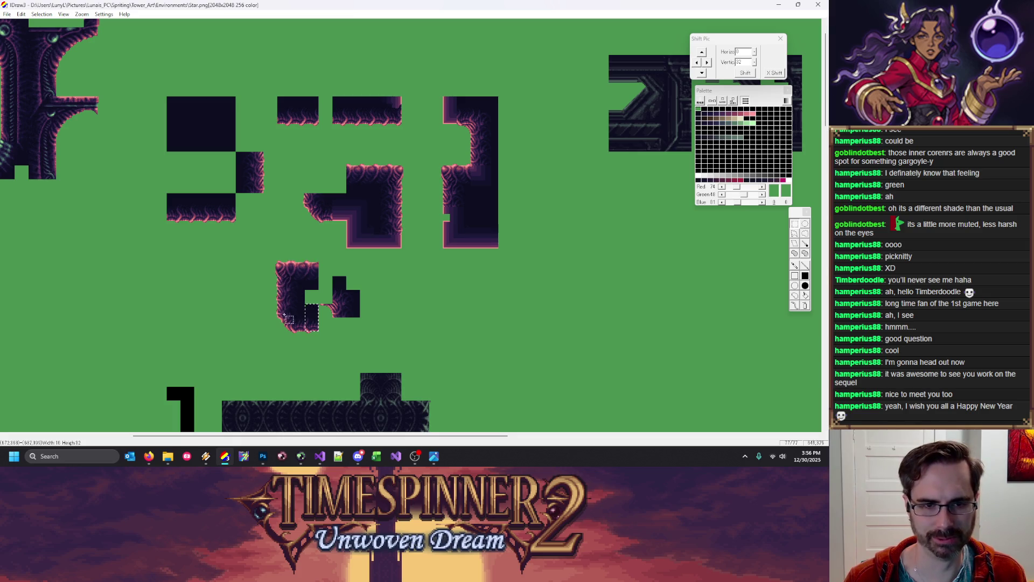
drag(154, 82, 481, 258)
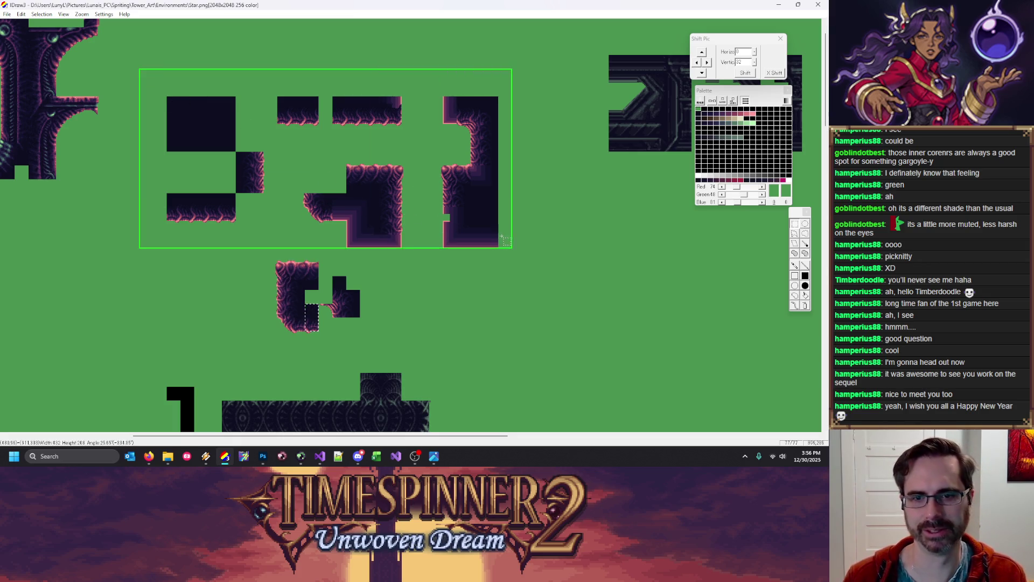
key(Delete)
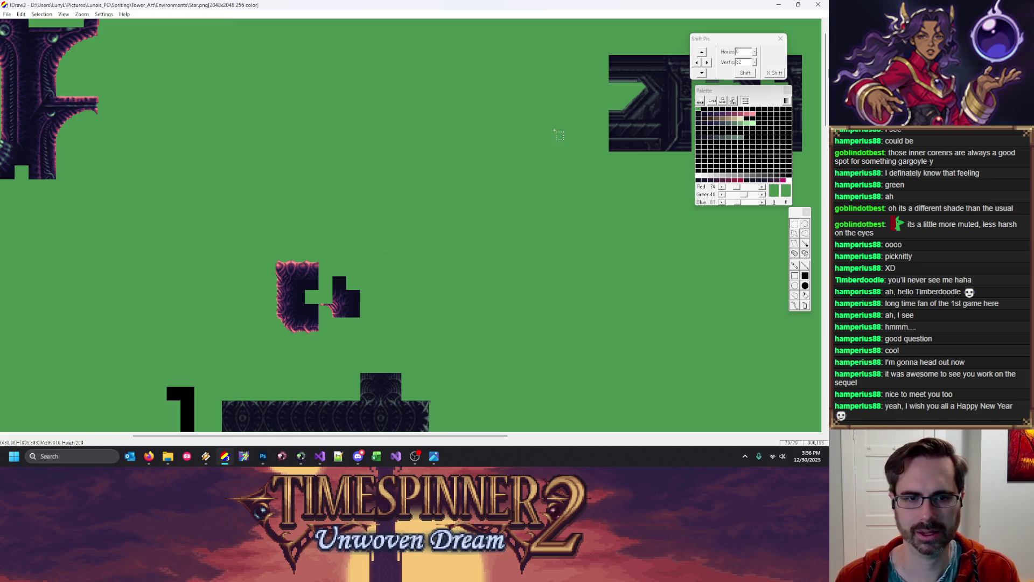
drag(276, 264, 362, 334)
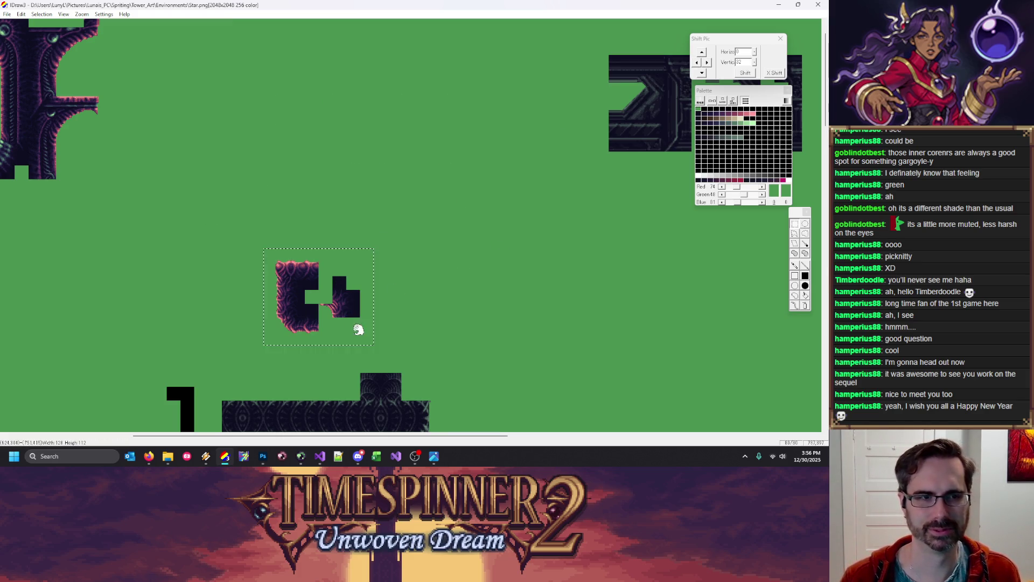
drag(310, 302, 173, 79)
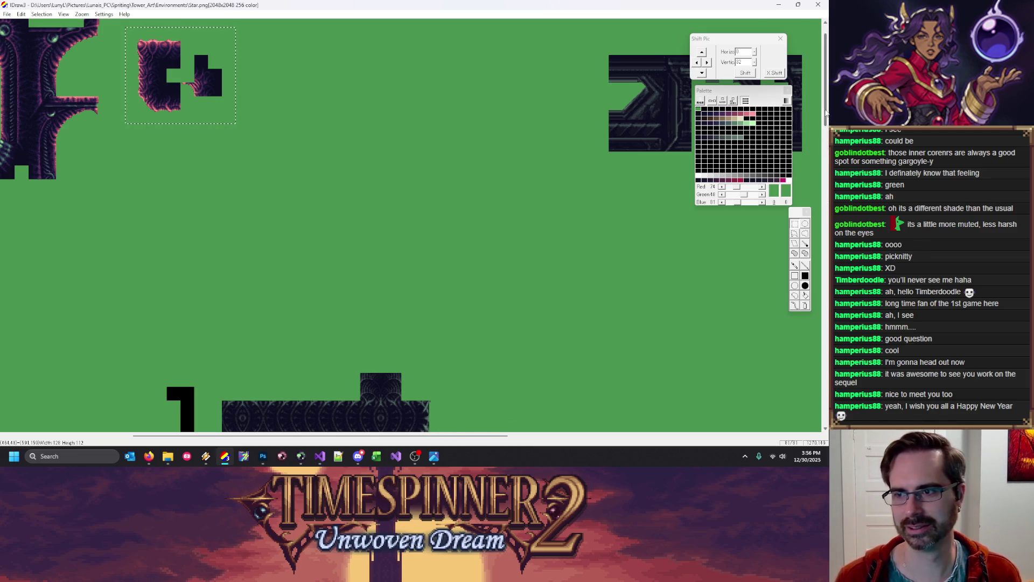
scroll(409, 226, down, 5)
scroll(409, 226, up, 2)
scroll(825, 81, up, 5)
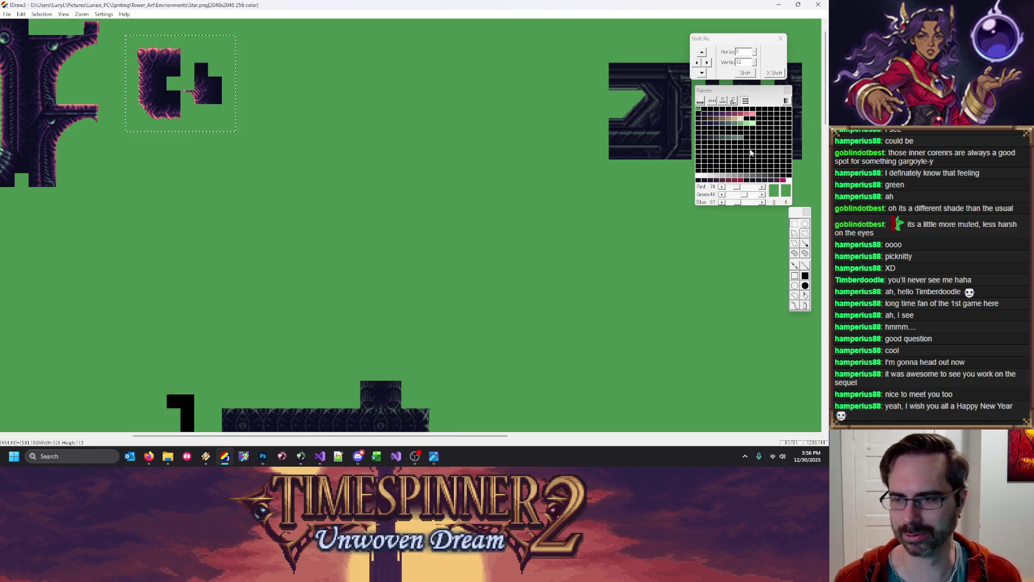
scroll(828, 81, down, 4)
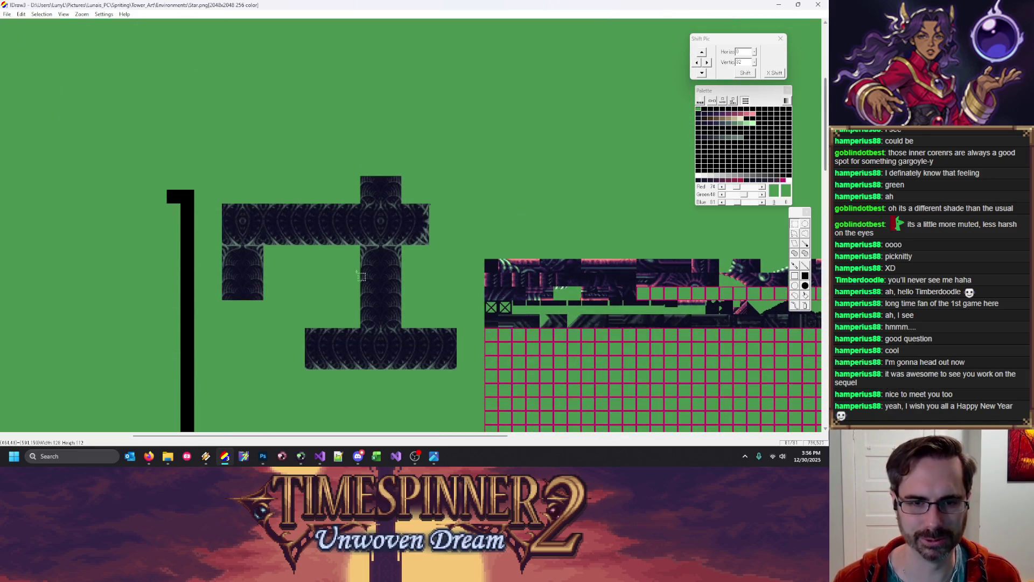
Rearrange the column strips and attach a dark strip under the top tile
mouse_move(372, 247)
mouse_down()
mouse_move(385, 257)
mouse_move(267, 135)
mouse_up()
drag(380, 295, 263, 160)
mouse_move(376, 332)
mouse_down()
mouse_move(253, 157)
mouse_move(222, 149)
mouse_move(249, 148)
mouse_up()
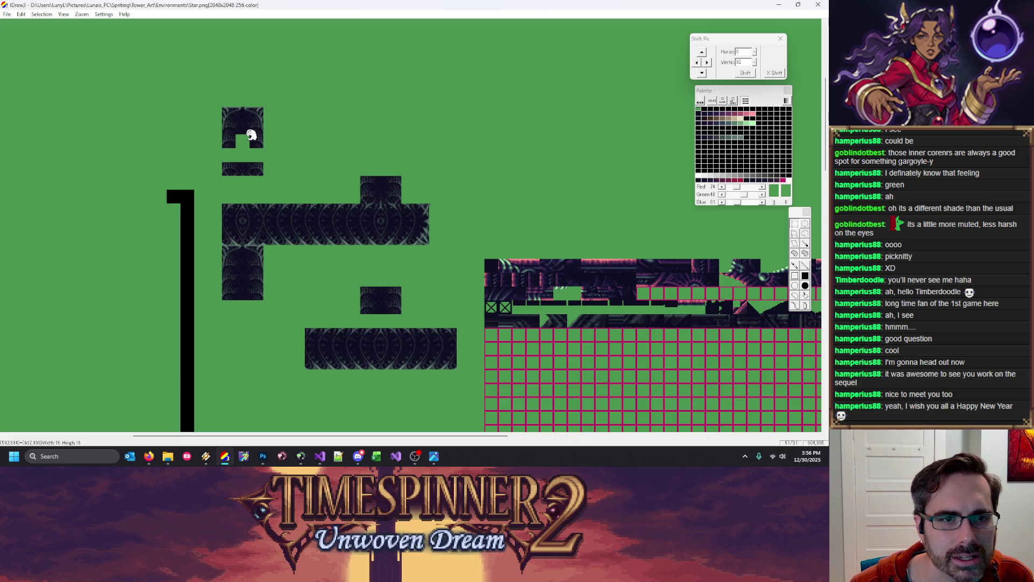
drag(236, 121, 249, 134)
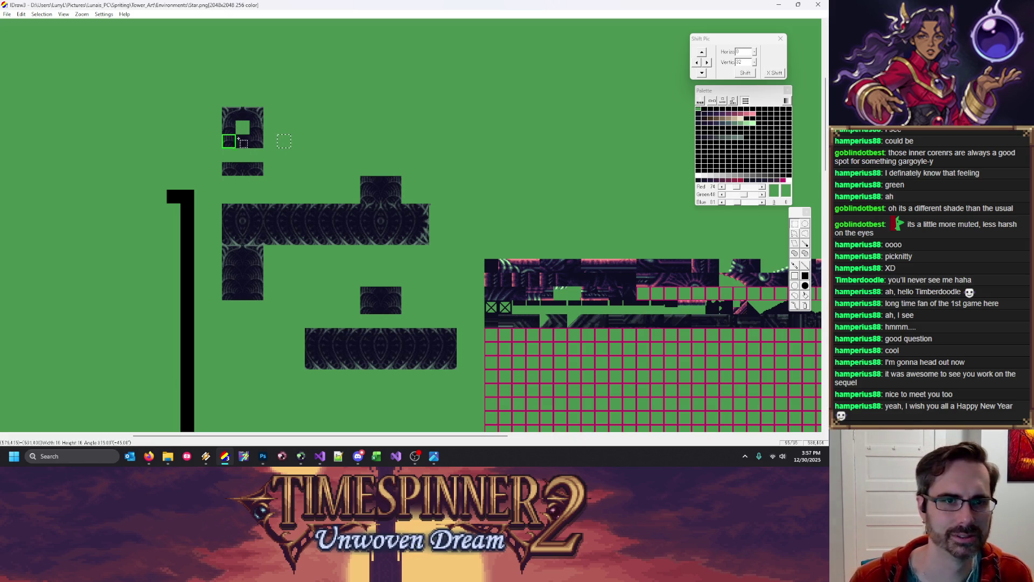
drag(242, 127, 263, 135)
click(246, 176)
mouse_move(222, 162)
mouse_down()
mouse_move(263, 176)
mouse_move(242, 155)
mouse_up()
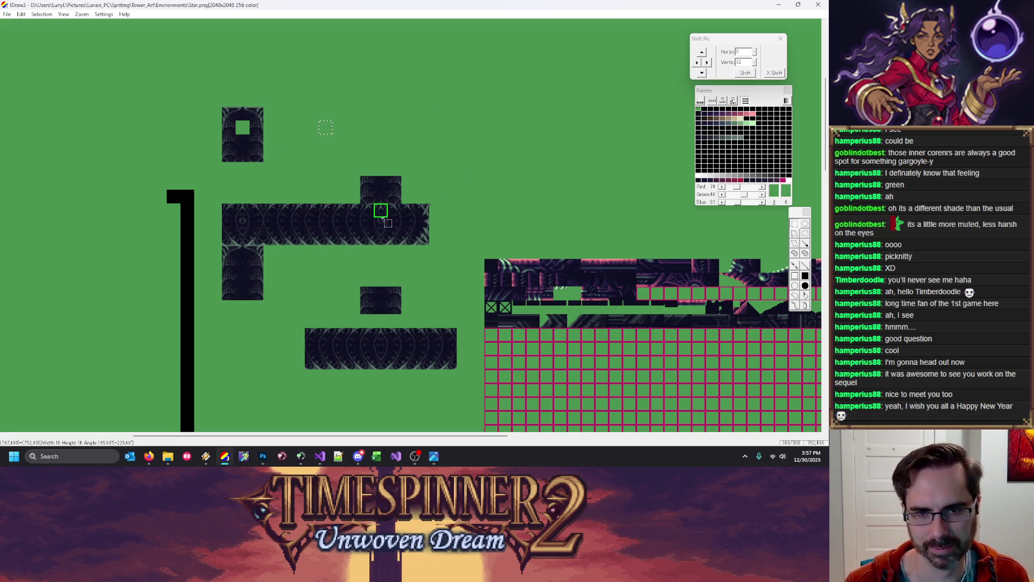
Cut vertical strips from the wide tile, mirror one horizontally, and delete the left strip
mouse_move(386, 243)
mouse_down()
mouse_move(338, 135)
mouse_move(366, 109)
mouse_up()
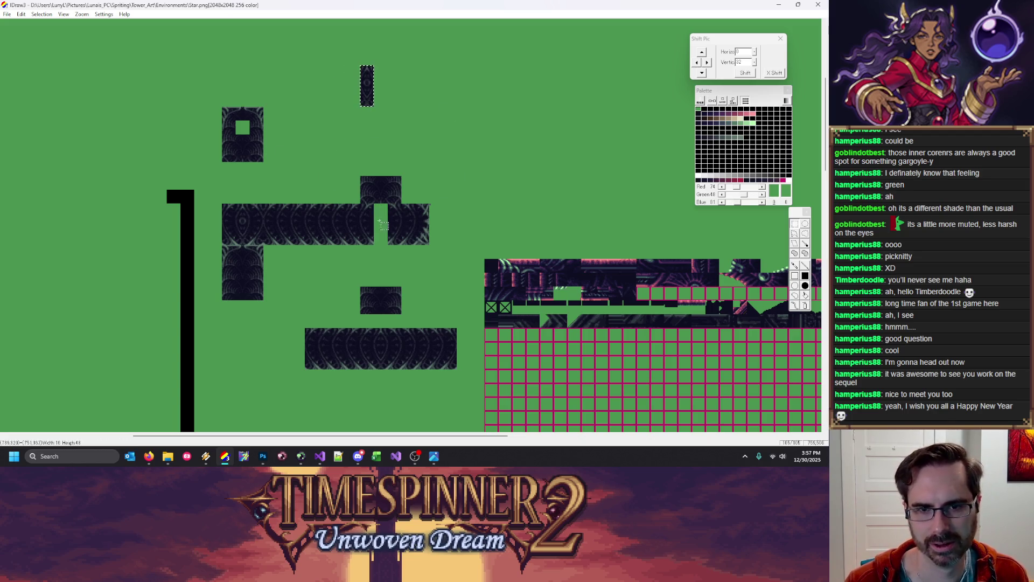
mouse_move(360, 204)
mouse_down()
mouse_move(373, 244)
mouse_move(358, 106)
mouse_up()
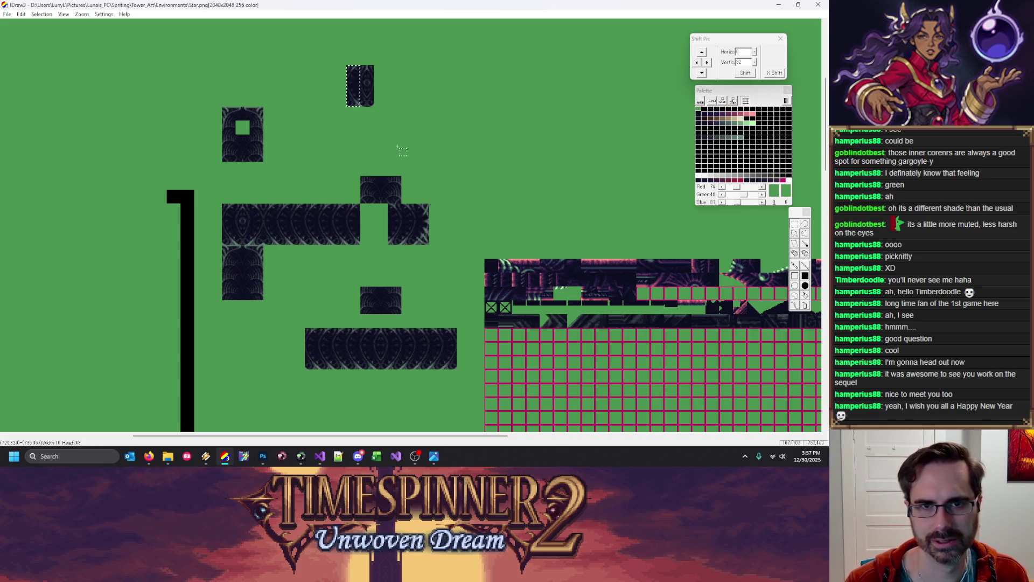
mouse_move(432, 247)
mouse_down()
mouse_move(439, 144)
mouse_move(325, 95)
mouse_move(373, 106)
mouse_move(274, 143)
mouse_up()
right_click(325, 95)
click(364, 210)
key(Delete)
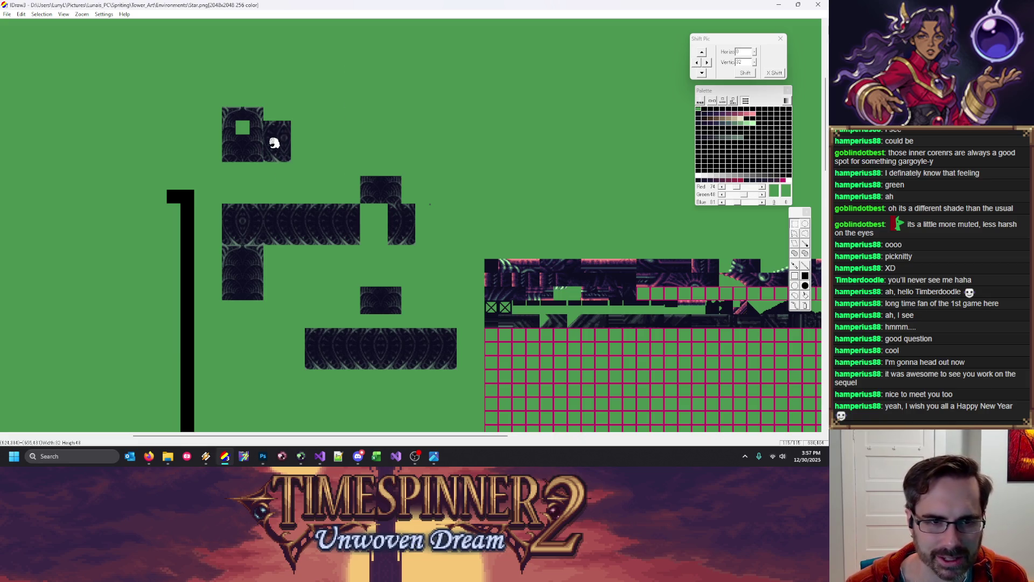
Erase the leftover middle and lower scrap blocks to green
drag(209, 300, 429, 177)
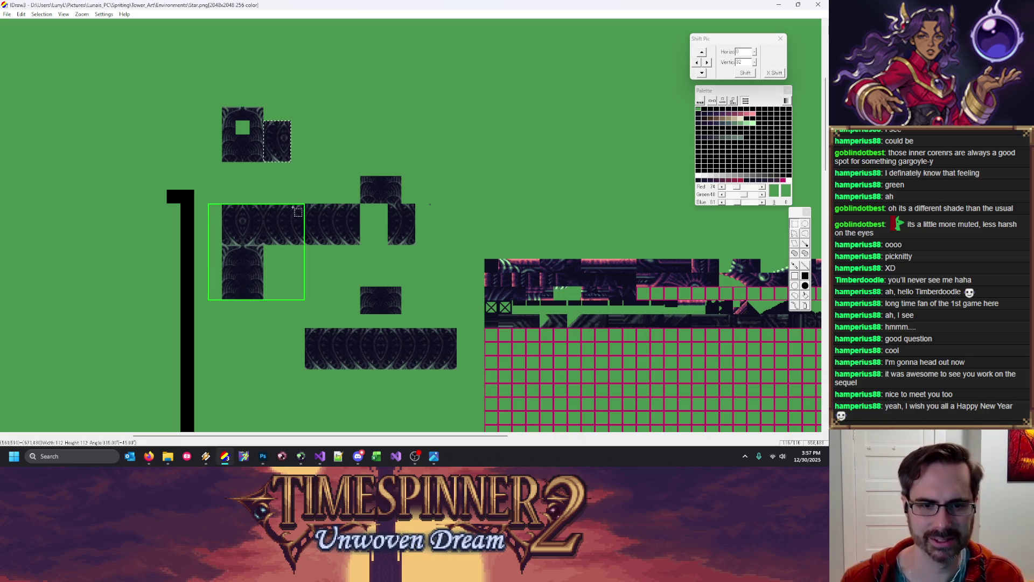
key(Delete)
drag(250, 190, 472, 412)
key(Delete)
Cut and re-paste the new block beneath the inner-corner piece, then select both pieces
drag(291, 162, 223, 108)
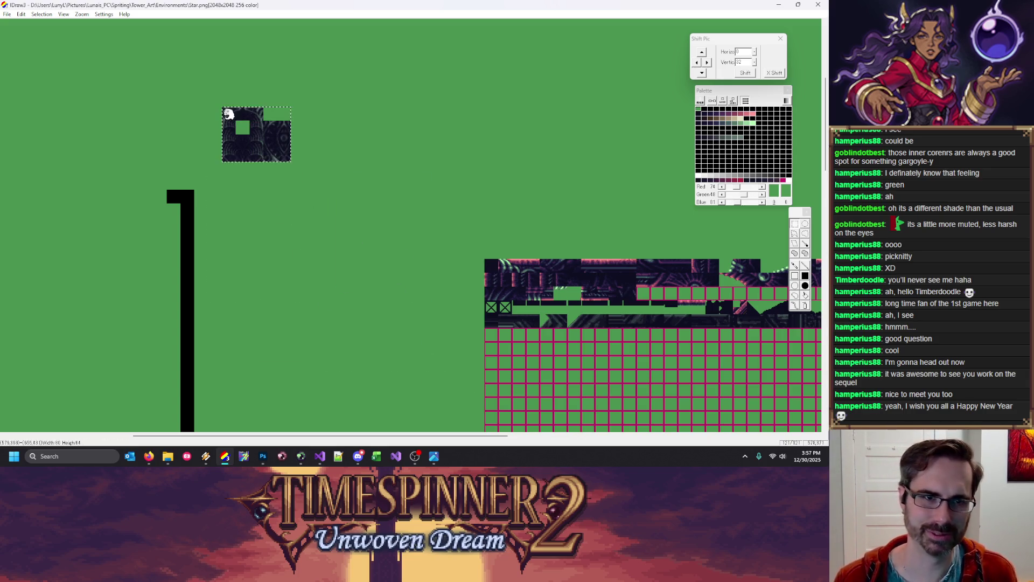
key(Delete)
scroll(409, 226, up, 5)
key(ctrl+v)
drag(248, 182, 174, 185)
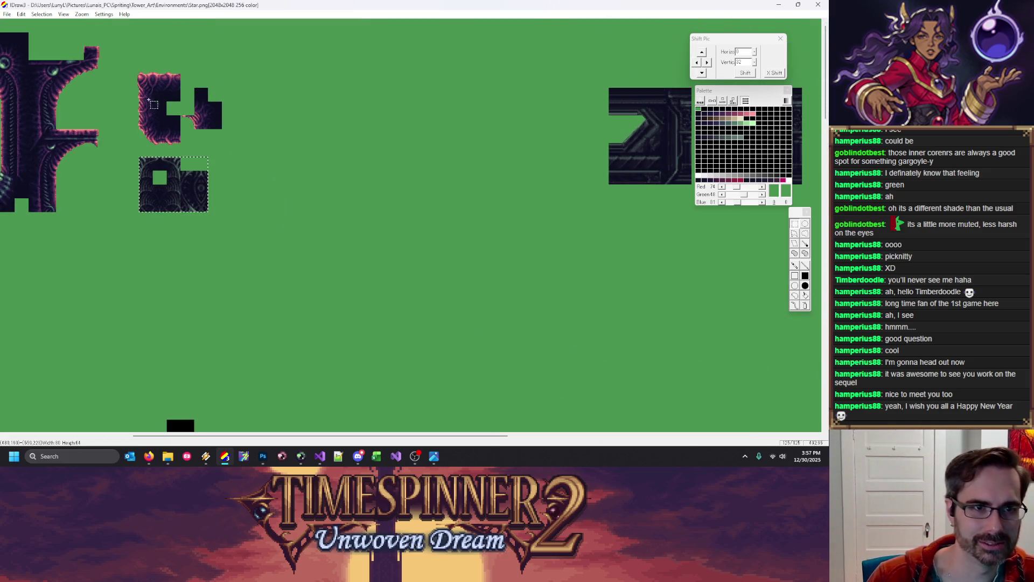
drag(126, 60, 249, 226)
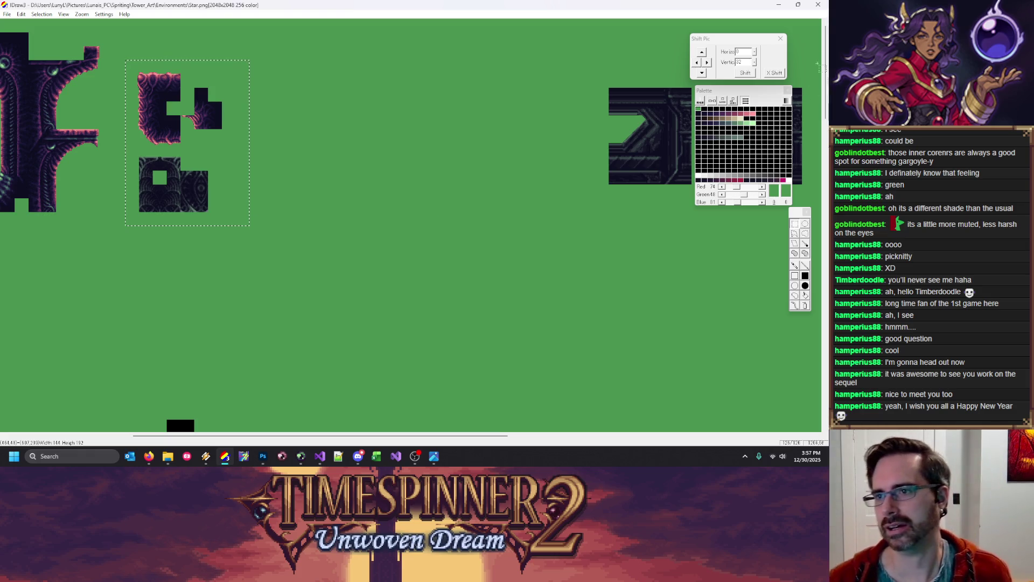
scroll(644, 172, down, 2)
scroll(644, 173, down, 4)
scroll(644, 172, down, 4)
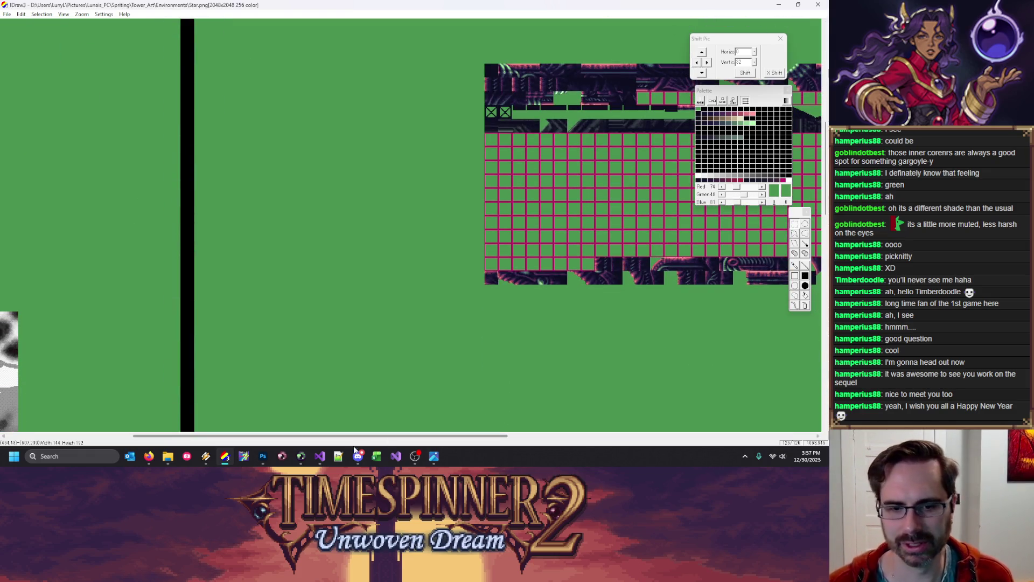
Paste the copied tile pieces beside the tilesheet and move the dark tile strip below it
scroll(514, 416, right, 3)
scroll(515, 416, right, 3)
key(ctrl+v)
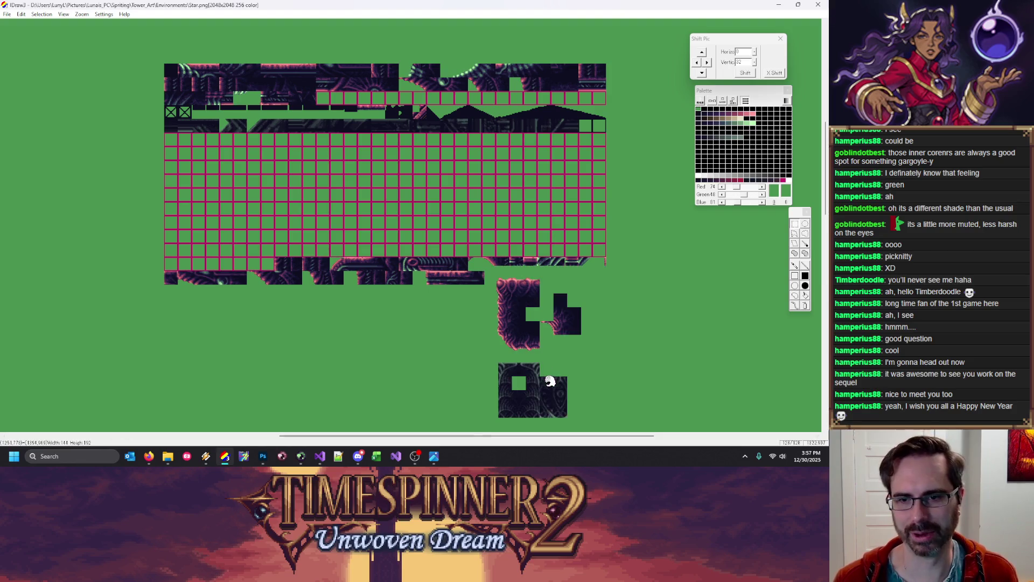
click(682, 342)
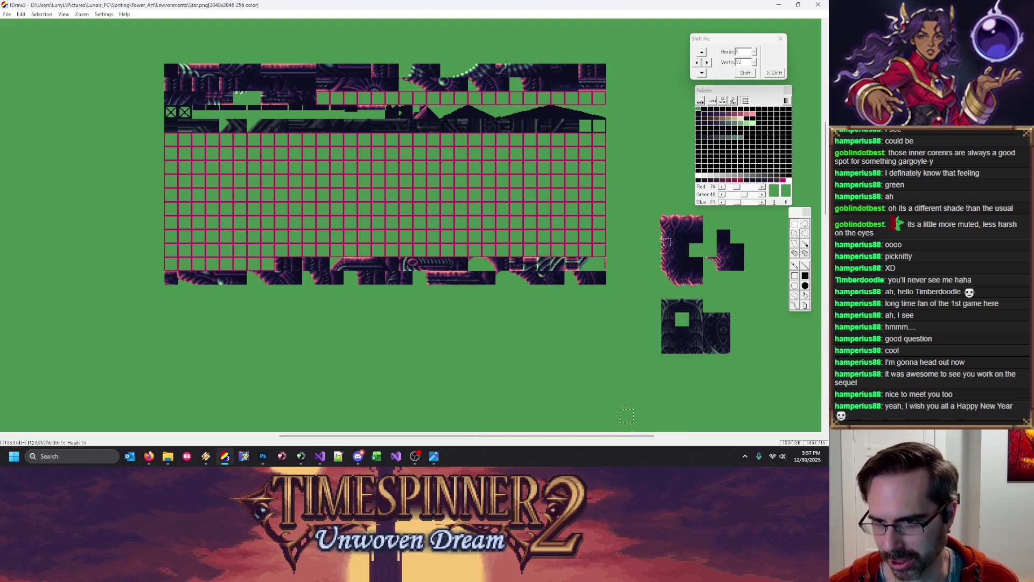
drag(668, 223, 698, 225)
click(690, 223)
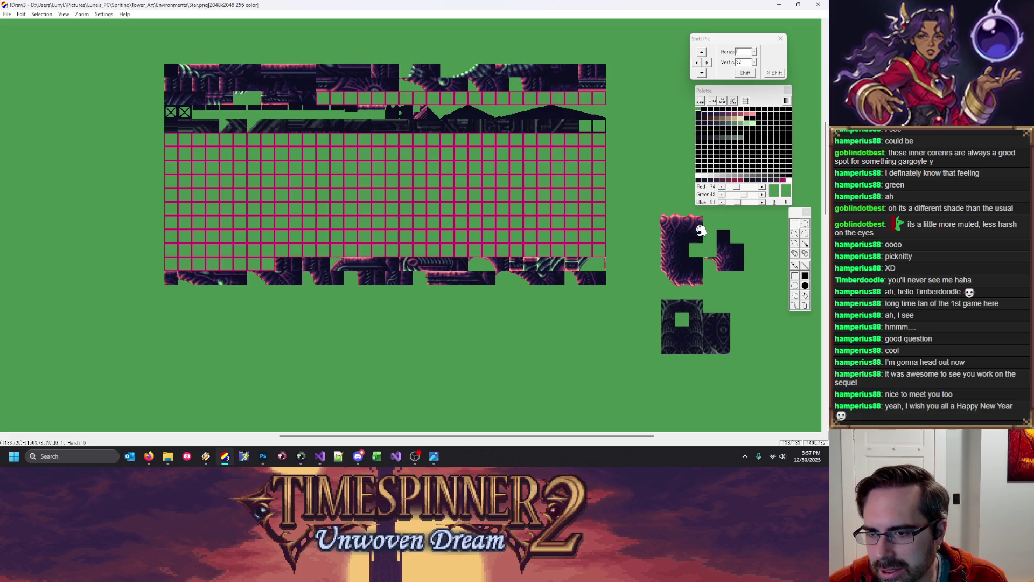
mouse_move(696, 222)
mouse_down()
mouse_move(661, 194)
mouse_move(661, 162)
mouse_move(676, 160)
mouse_up()
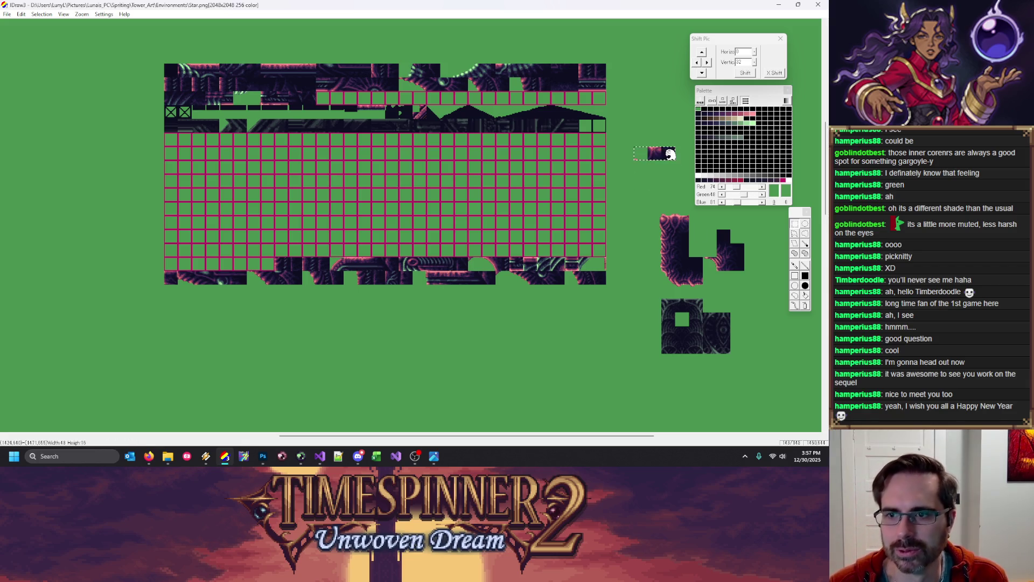
drag(649, 156, 203, 309)
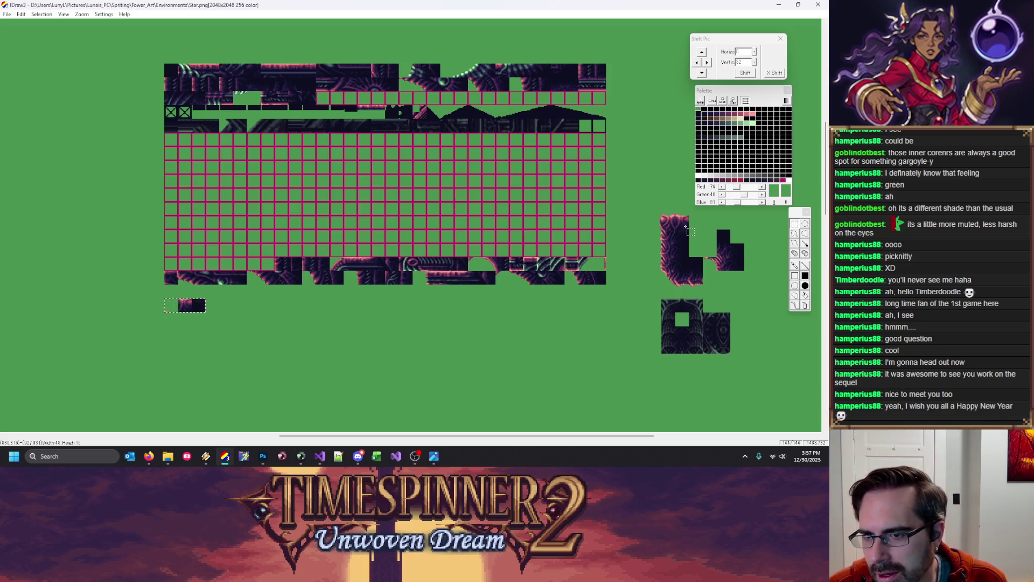
Move single tiles and a three-tile strip from the right-hand pieces into the row, undoing one misplaced move
mouse_move(703, 216)
mouse_down()
mouse_move(717, 230)
mouse_move(207, 317)
mouse_move(194, 304)
mouse_up()
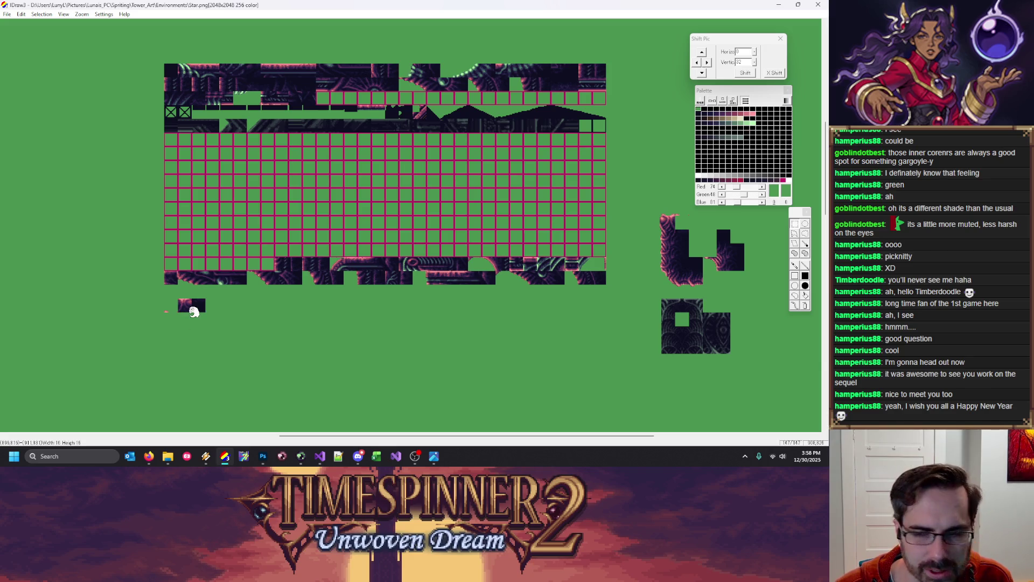
mouse_move(675, 203)
mouse_down()
mouse_move(688, 215)
mouse_move(684, 255)
mouse_move(656, 212)
mouse_move(264, 318)
mouse_move(228, 310)
mouse_move(244, 311)
mouse_up()
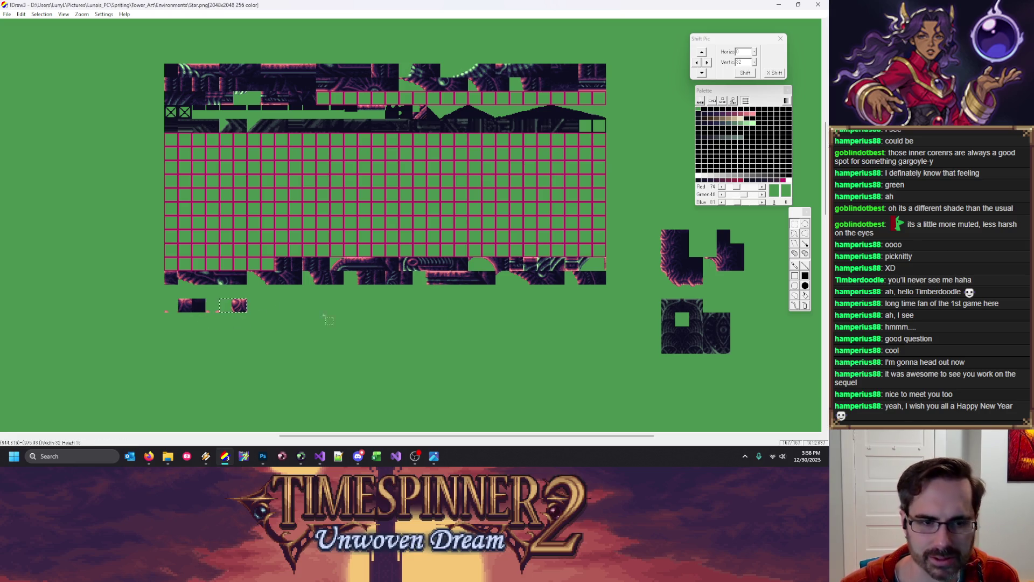
mouse_move(648, 230)
mouse_down()
mouse_move(689, 243)
mouse_move(290, 311)
mouse_up()
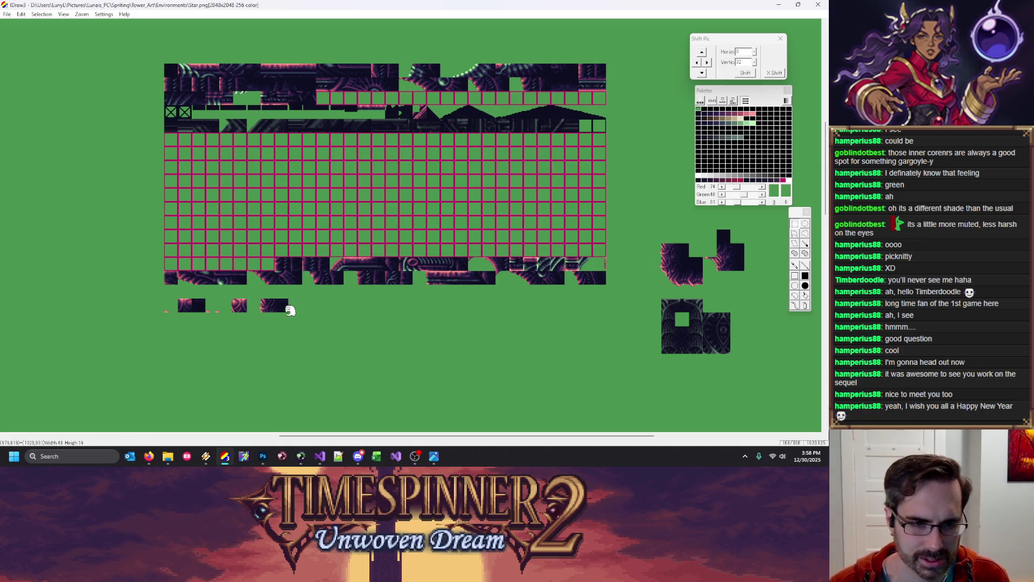
drag(670, 254, 277, 315)
key(ctrl+z)
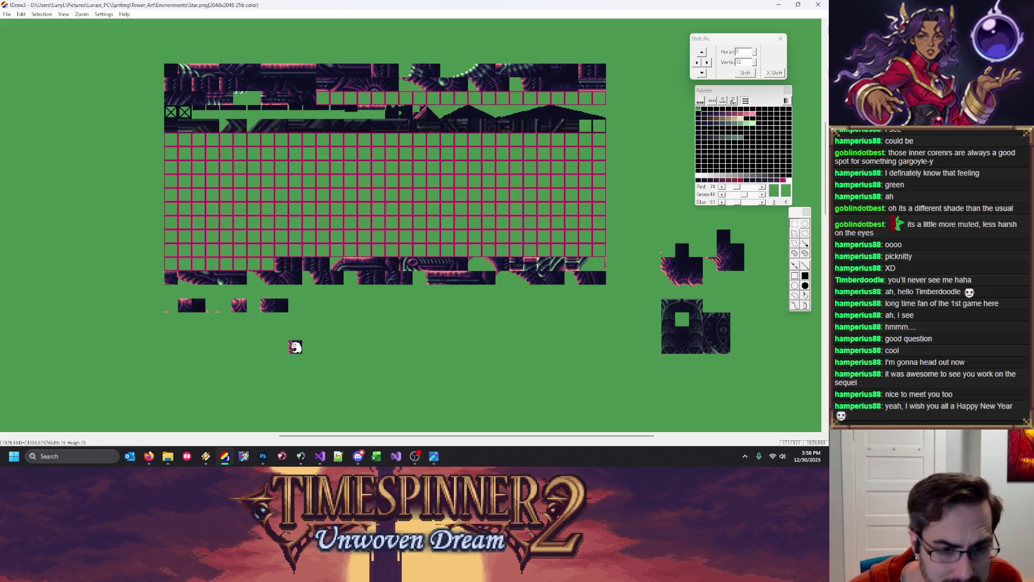
drag(677, 271, 684, 282)
drag(279, 306, 263, 309)
click(265, 309)
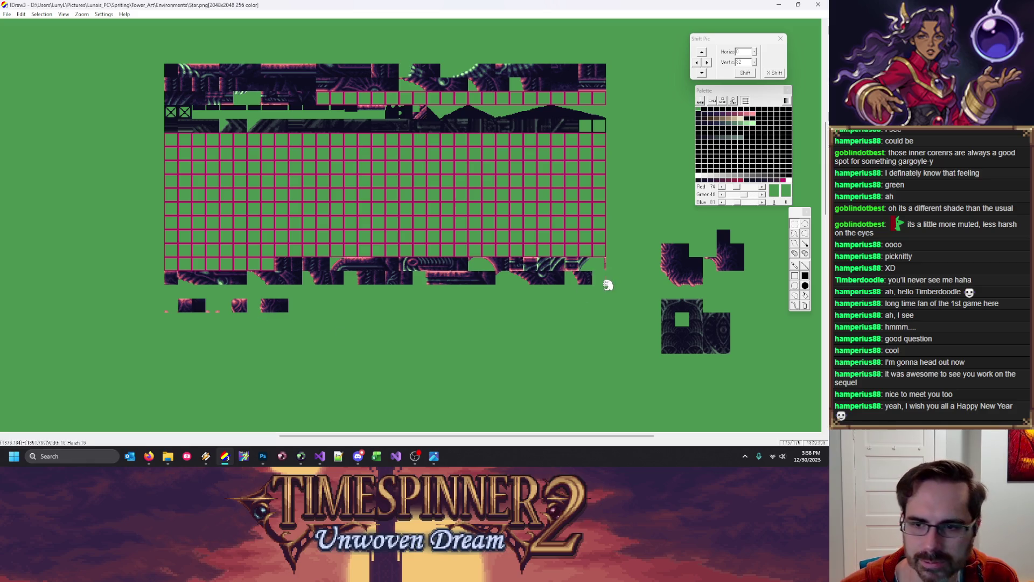
Add a two-tile block to the row and shift the row's first tiles three cells right
drag(682, 251, 318, 311)
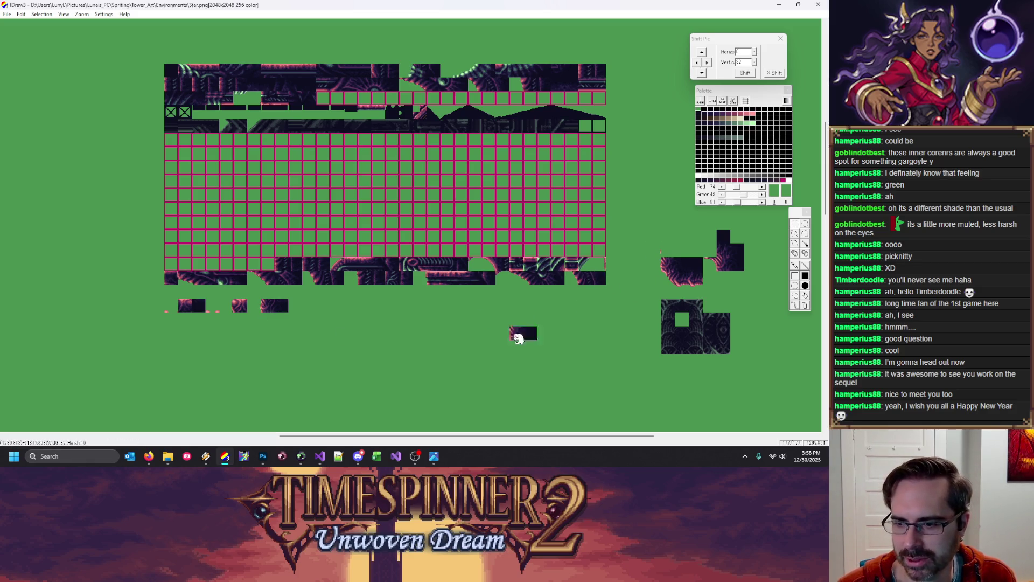
click(678, 268)
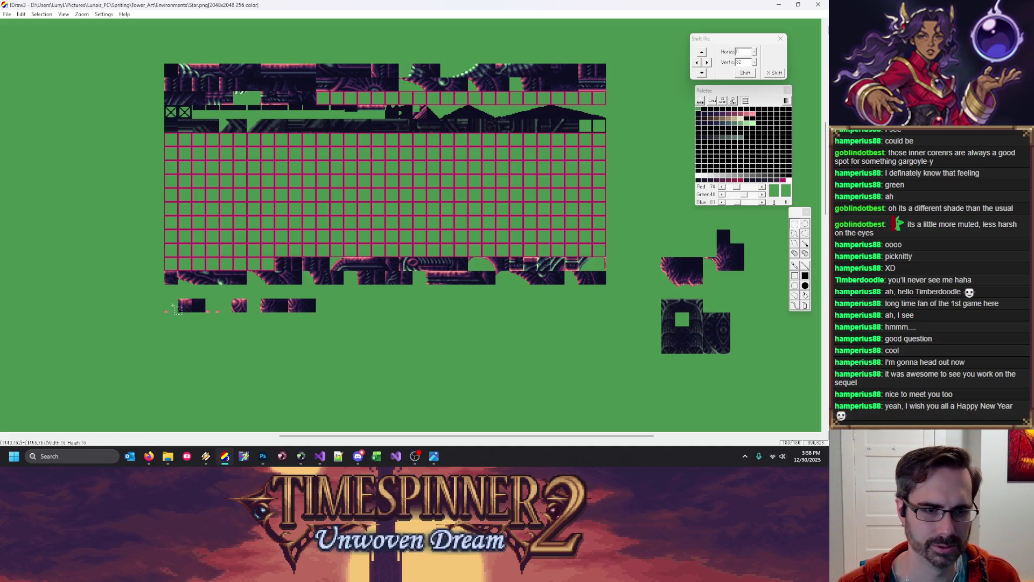
click(181, 307)
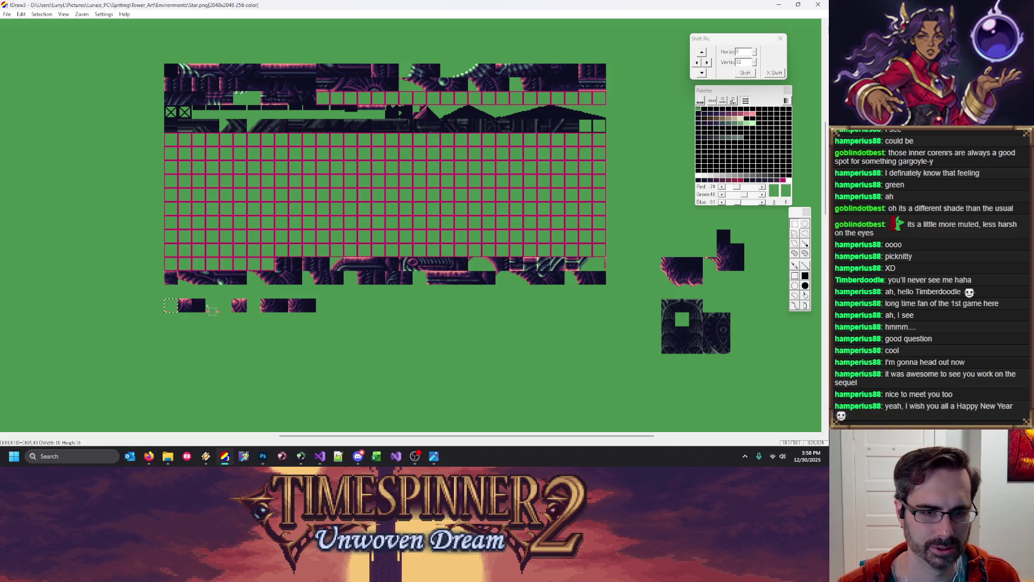
drag(240, 307, 262, 313)
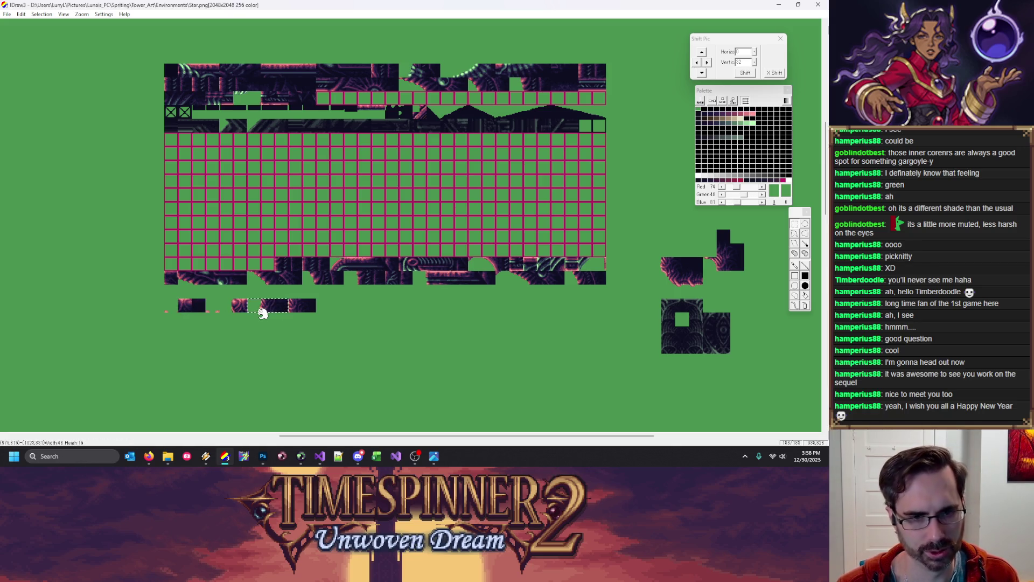
click(297, 306)
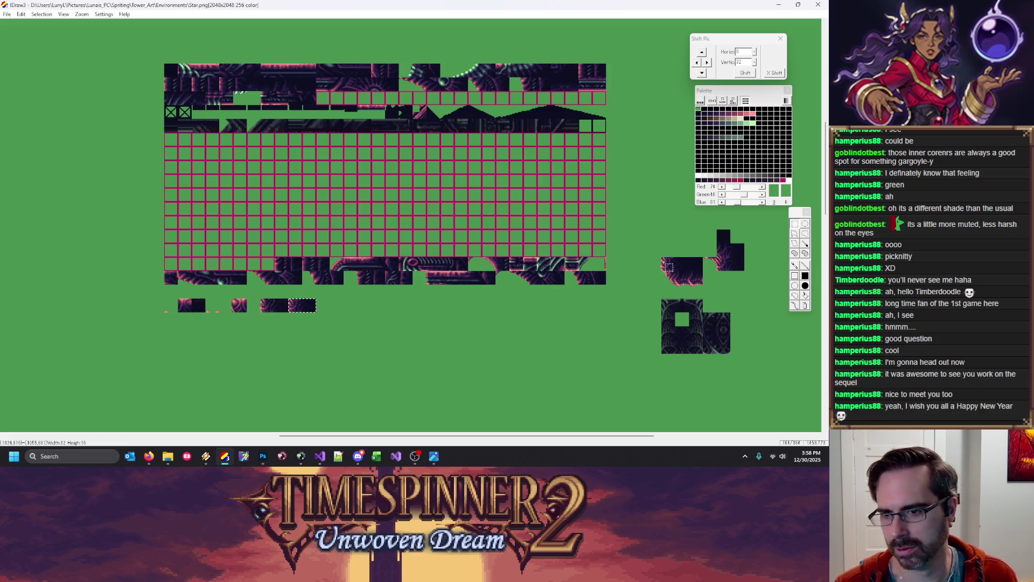
Move the next single tile, two-tile block and tall tile blocks into the bottom row
drag(649, 258, 687, 269)
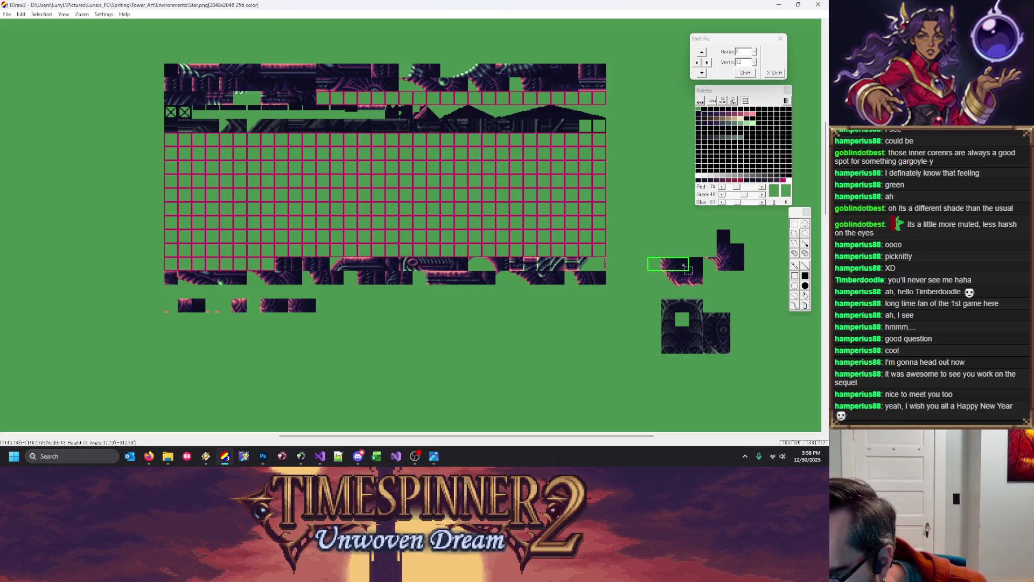
click(654, 264)
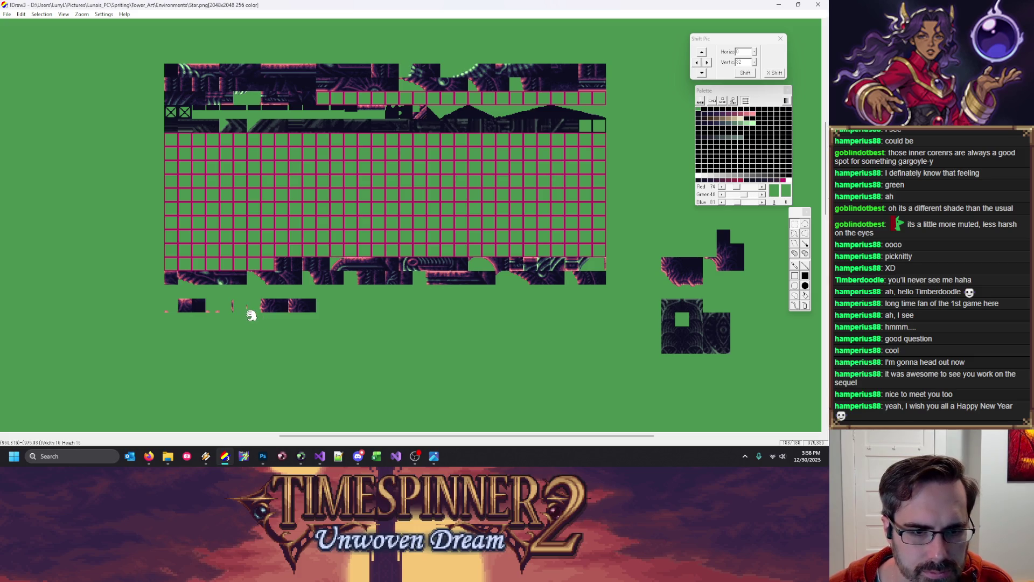
drag(674, 270, 342, 307)
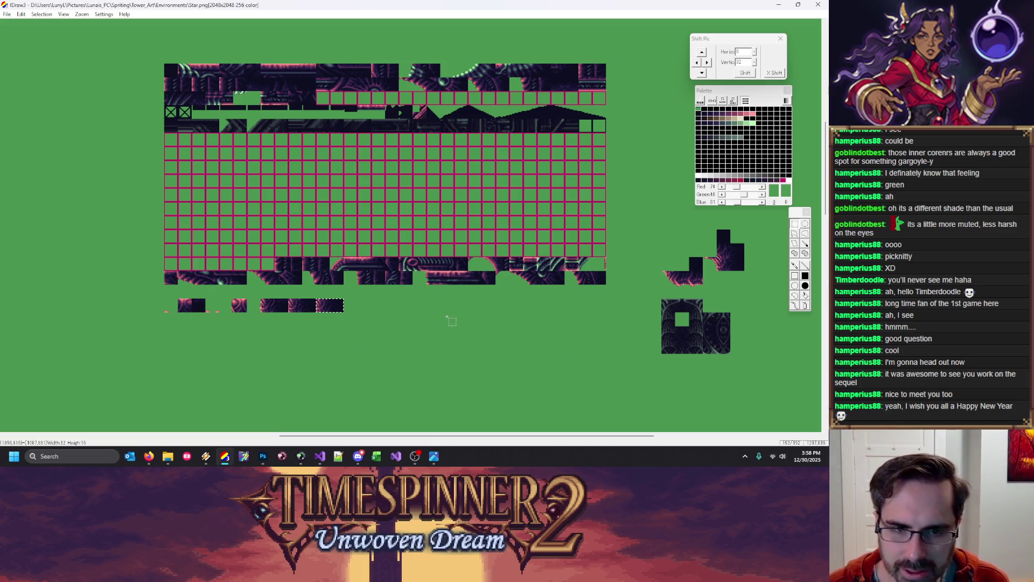
drag(685, 278, 373, 308)
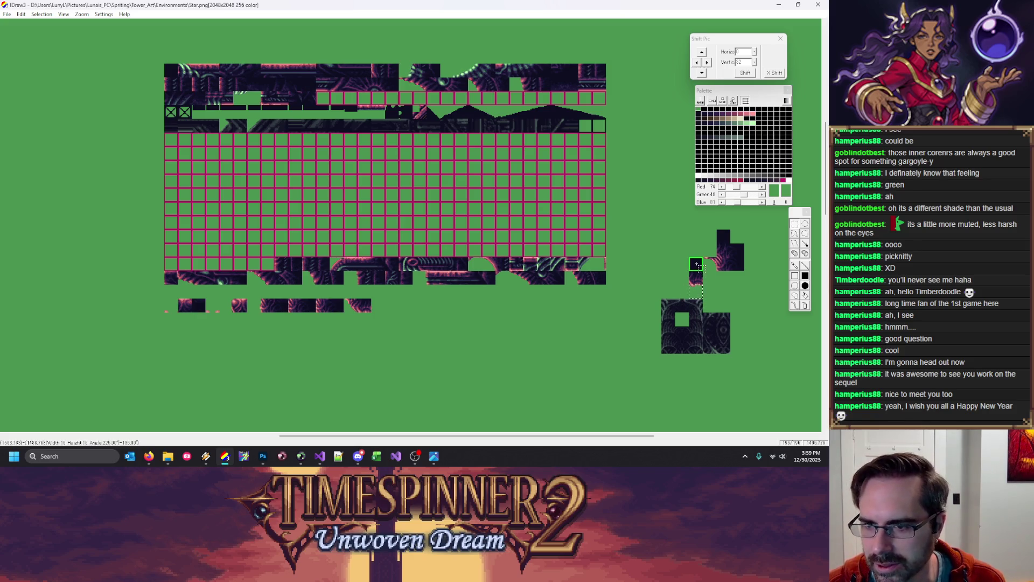
mouse_move(703, 291)
mouse_down()
mouse_move(383, 322)
mouse_move(402, 312)
mouse_up()
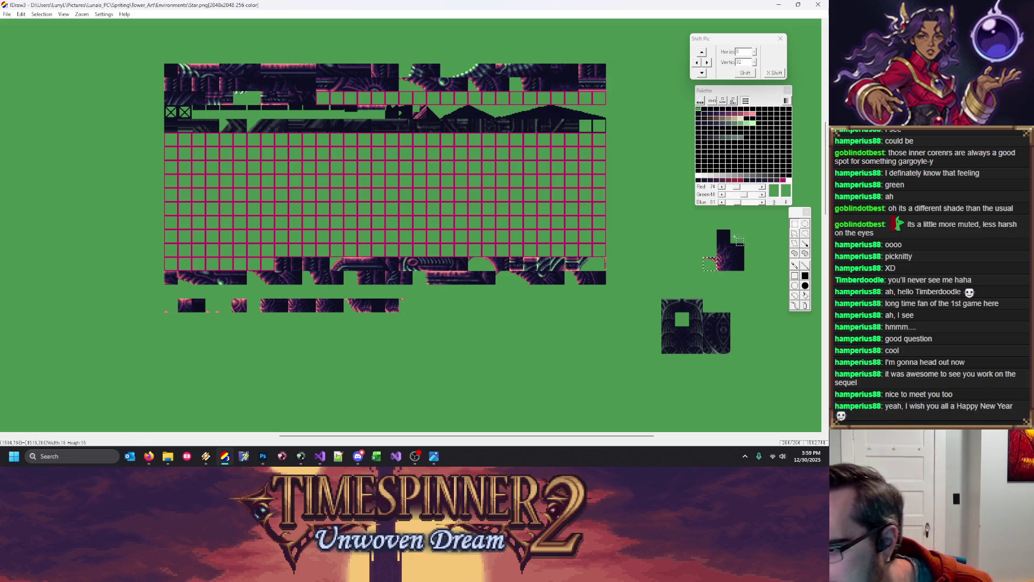
drag(733, 247, 425, 315)
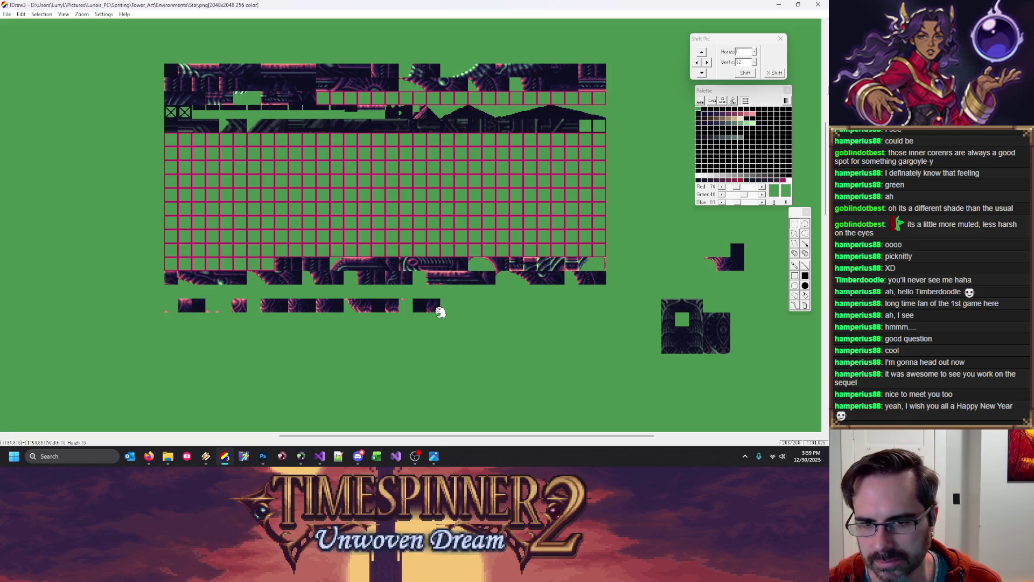
Line up the dark tile and its strip in the row, then start a second row with another tile
drag(743, 257, 735, 249)
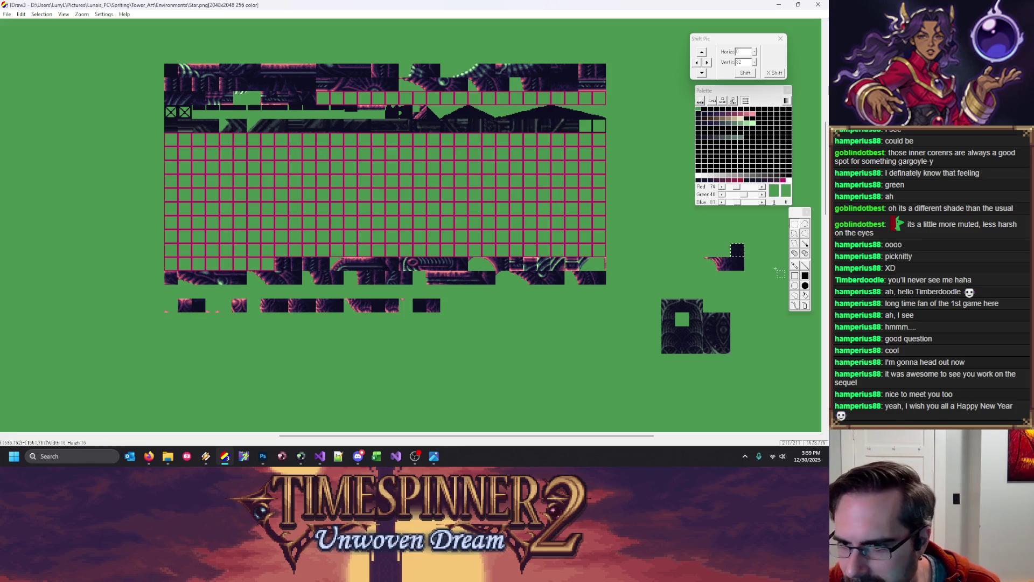
click(794, 244)
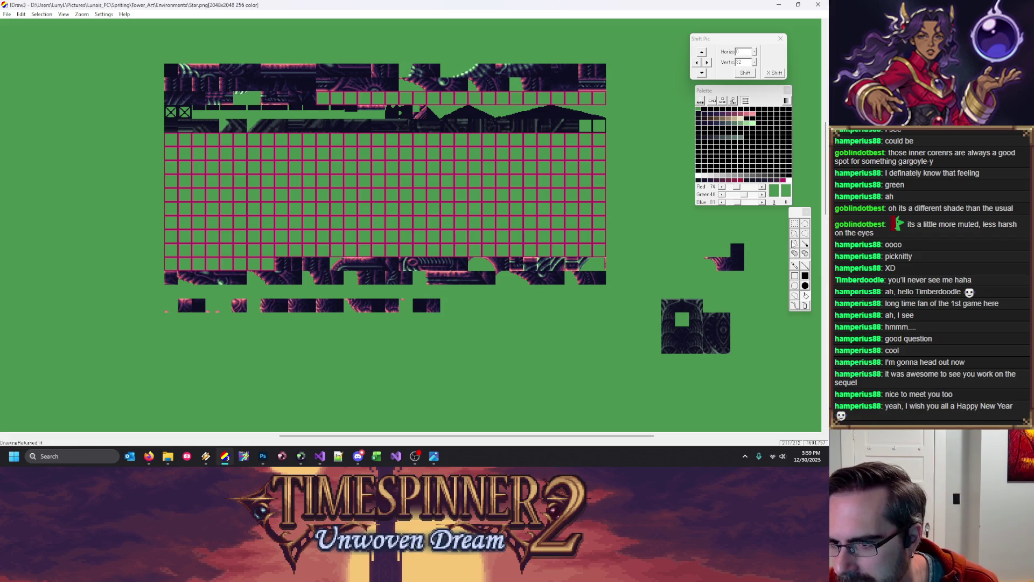
drag(738, 251, 463, 311)
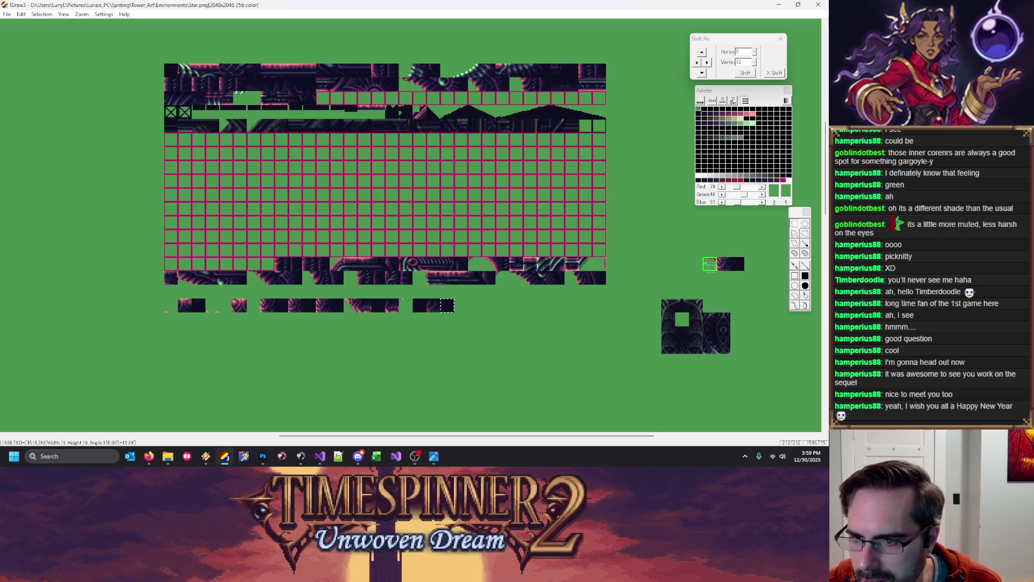
drag(739, 264, 477, 305)
mouse_move(667, 300)
mouse_down()
mouse_move(183, 348)
mouse_move(184, 335)
mouse_up()
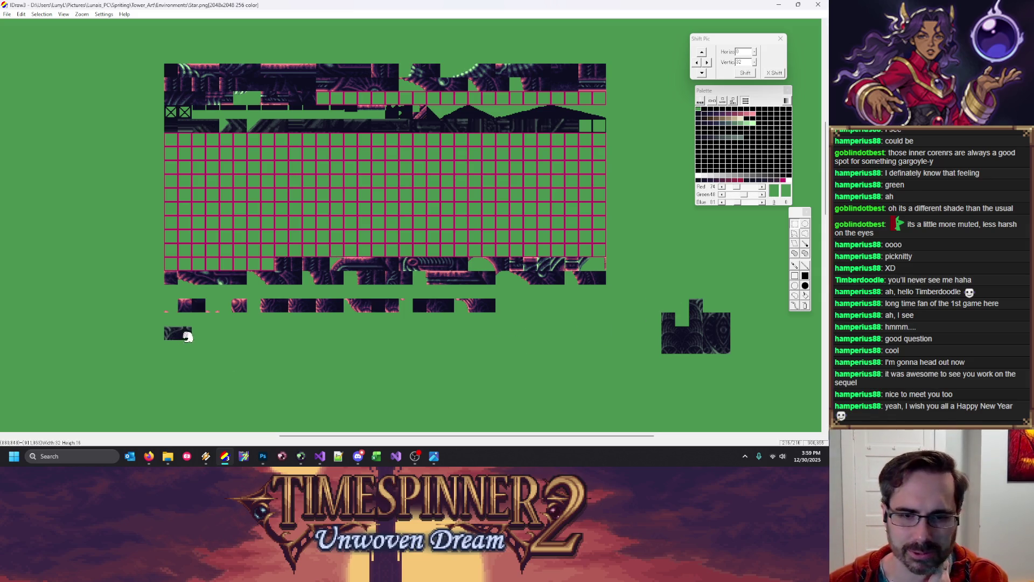
mouse_move(663, 313)
mouse_down()
mouse_move(673, 325)
mouse_move(230, 327)
mouse_move(192, 339)
mouse_up()
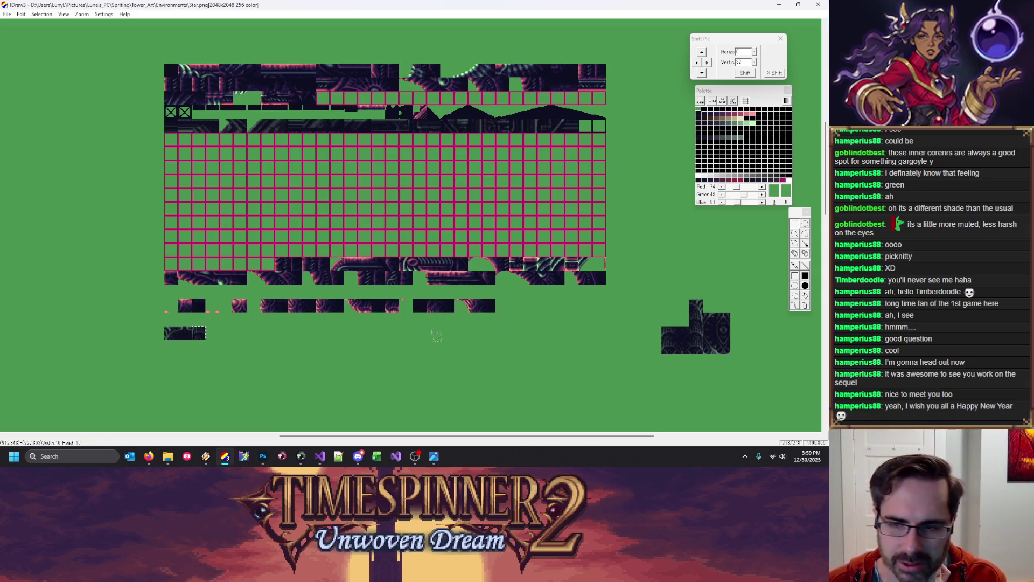
Gather the two-tile pieces, tall strip and small tile into a row at the lower left
mouse_move(668, 335)
mouse_down()
mouse_move(687, 338)
mouse_move(455, 361)
mouse_move(220, 333)
mouse_up()
mouse_move(662, 340)
mouse_down()
mouse_move(689, 354)
mouse_move(243, 333)
mouse_up()
mouse_move(704, 312)
mouse_down()
mouse_move(716, 354)
mouse_move(274, 353)
mouse_move(300, 341)
mouse_up()
mouse_move(715, 312)
mouse_down()
mouse_move(731, 340)
mouse_move(490, 359)
mouse_move(312, 348)
mouse_move(329, 339)
mouse_up()
drag(726, 350, 342, 339)
Place the loose tile row into the tilesheet's empty bottom row, shift the top row up, and fit the dark strip in
mouse_move(147, 300)
mouse_down()
mouse_move(487, 314)
mouse_move(251, 282)
mouse_move(252, 267)
mouse_up()
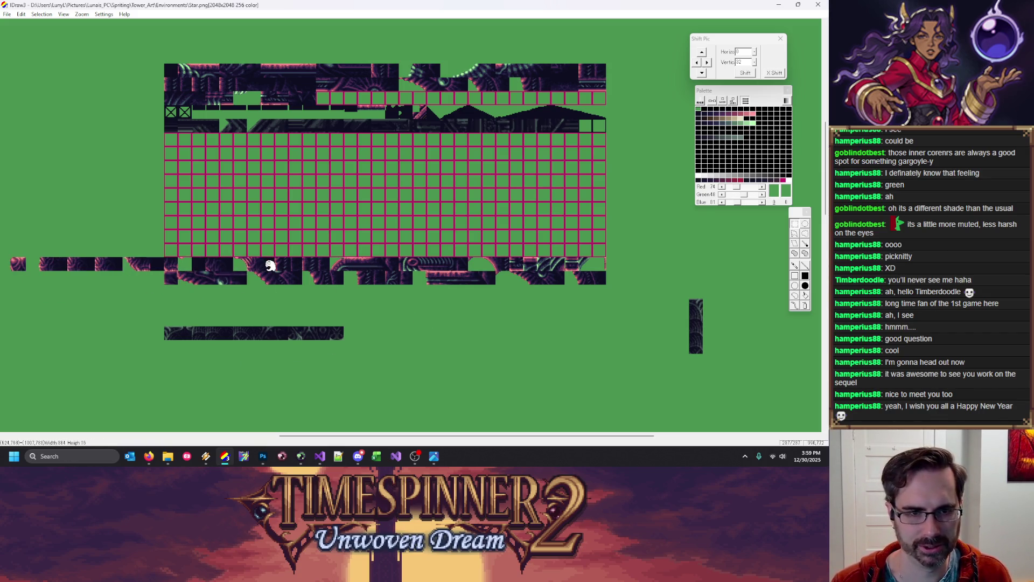
drag(301, 435, 243, 434)
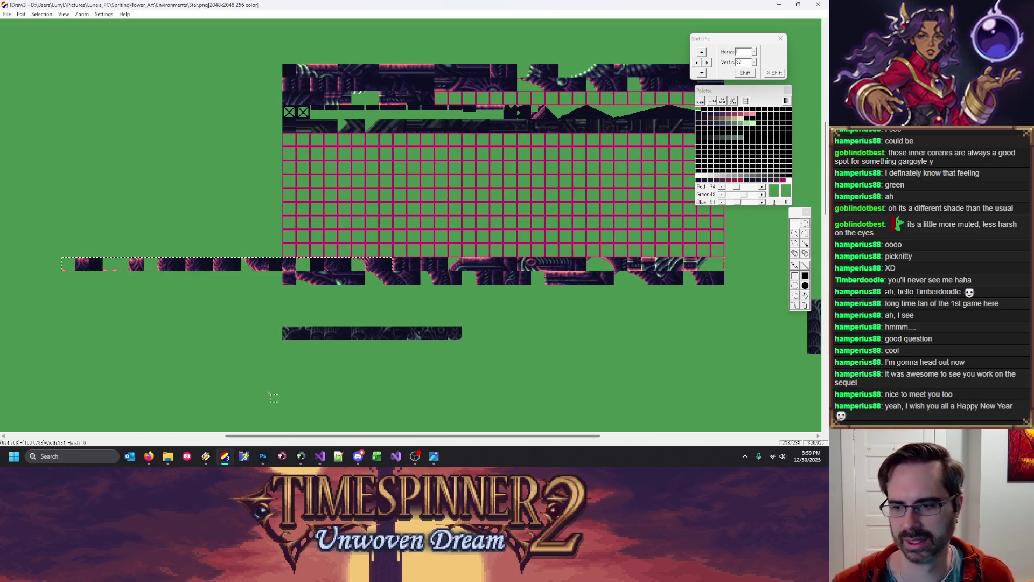
mouse_move(275, 267)
mouse_down()
mouse_move(64, 274)
mouse_move(501, 254)
mouse_up()
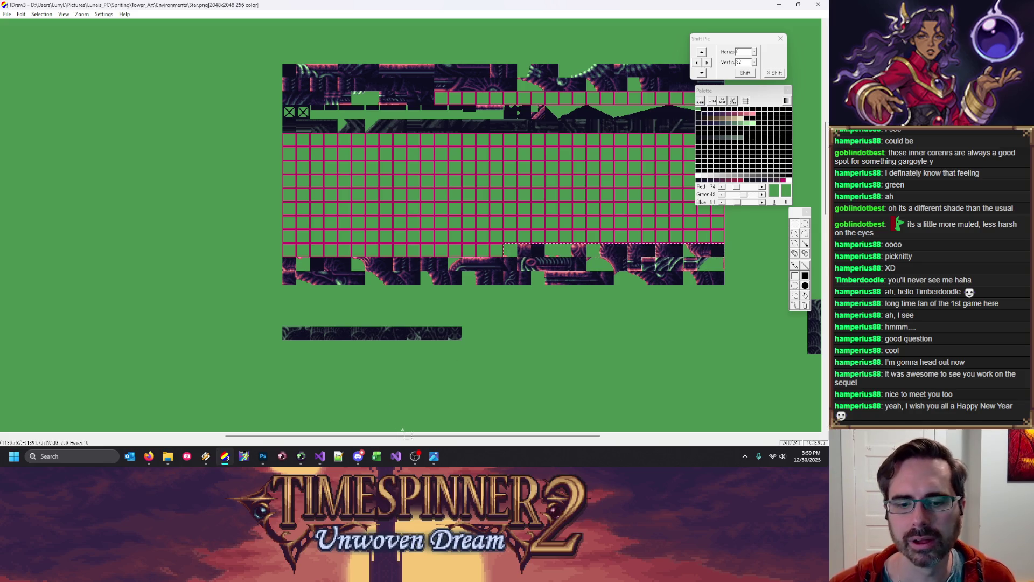
drag(413, 435, 465, 435)
drag(347, 339, 168, 340)
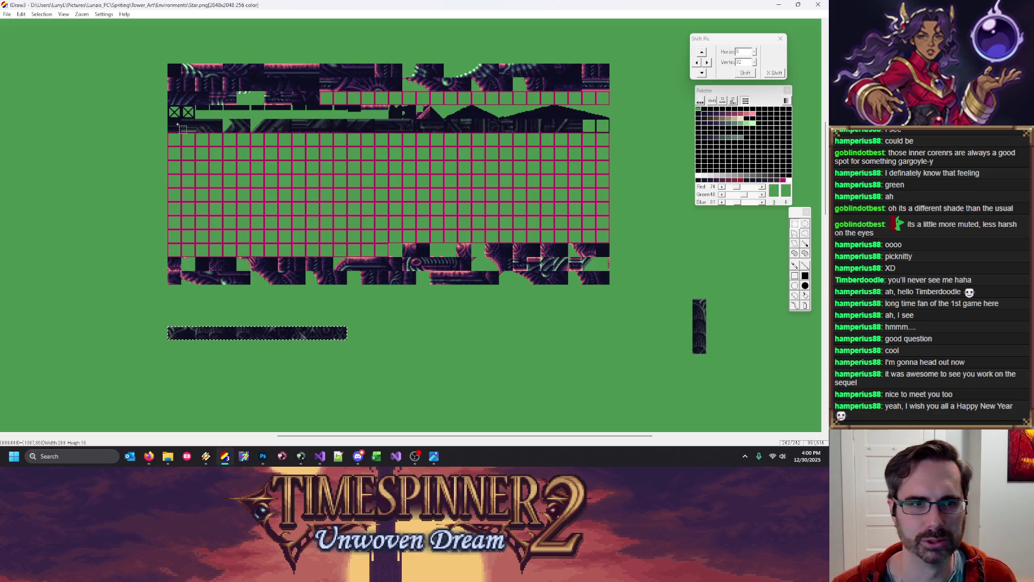
drag(186, 140, 566, 142)
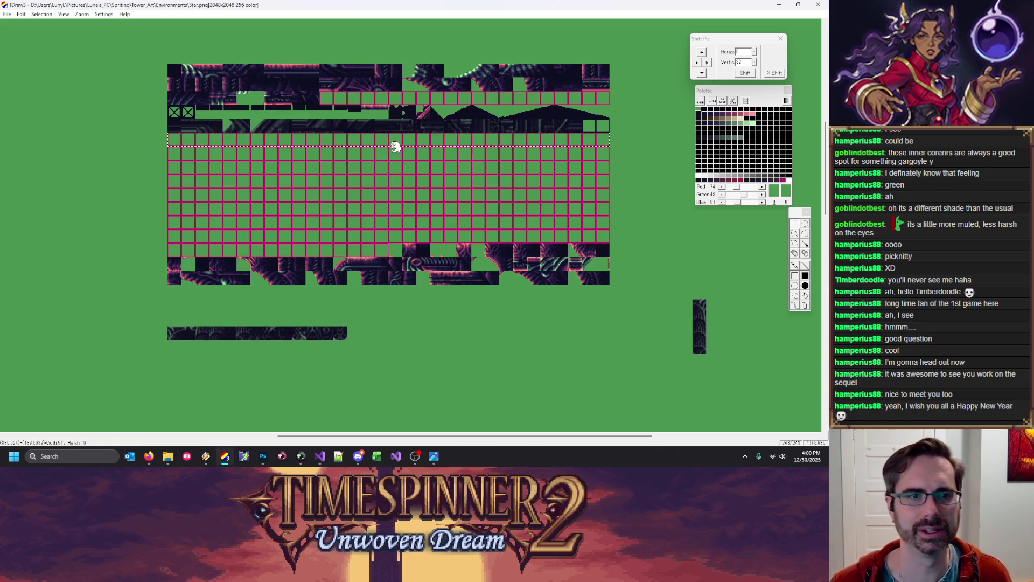
drag(397, 143, 387, 135)
mouse_move(168, 327)
mouse_down()
mouse_move(346, 339)
mouse_move(303, 322)
mouse_move(303, 128)
mouse_up()
drag(293, 245, 305, 257)
Deselect, select the whole tileset image, and zoom out
click(485, 300)
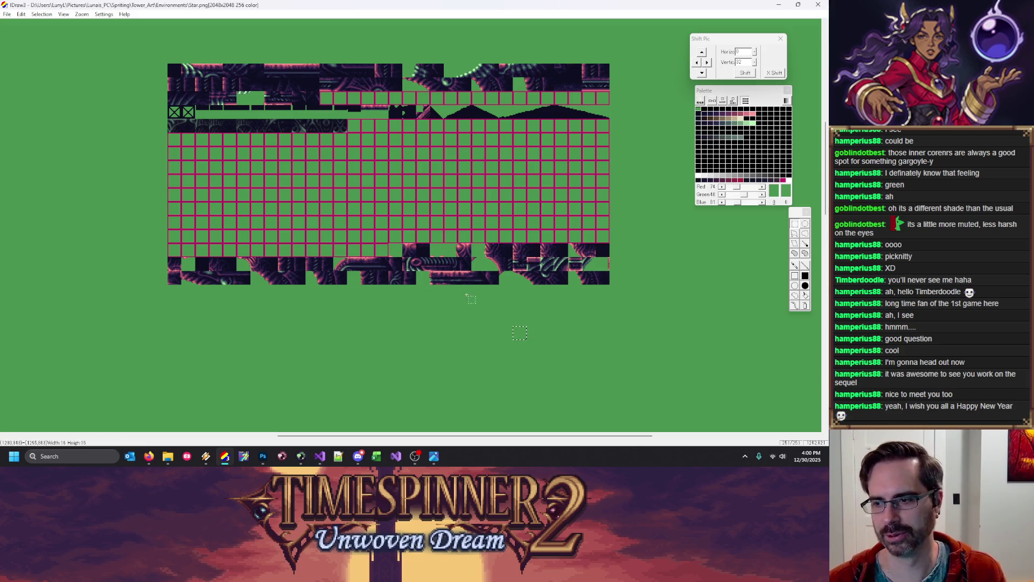
key(ctrl+a)
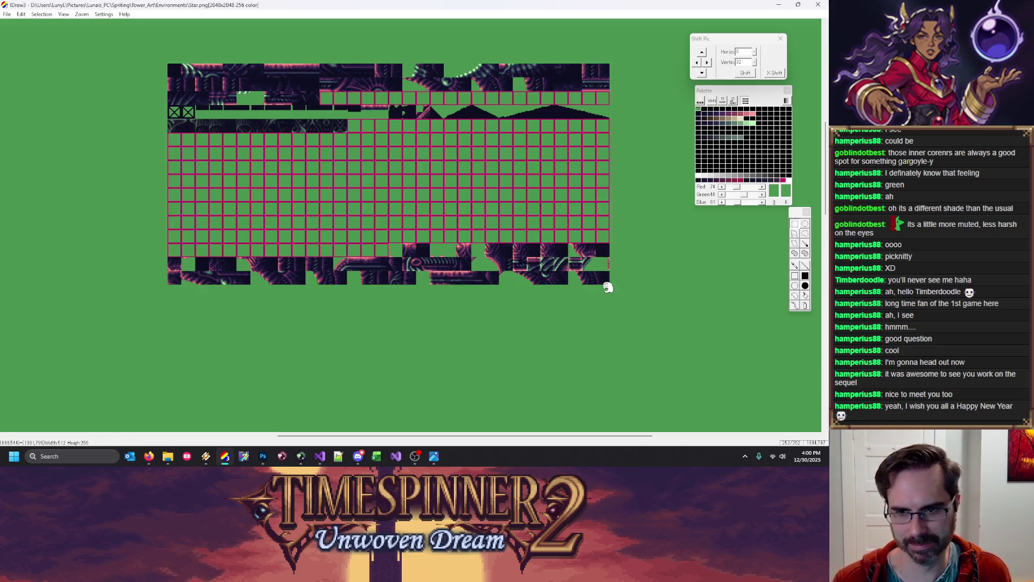
key(minus)
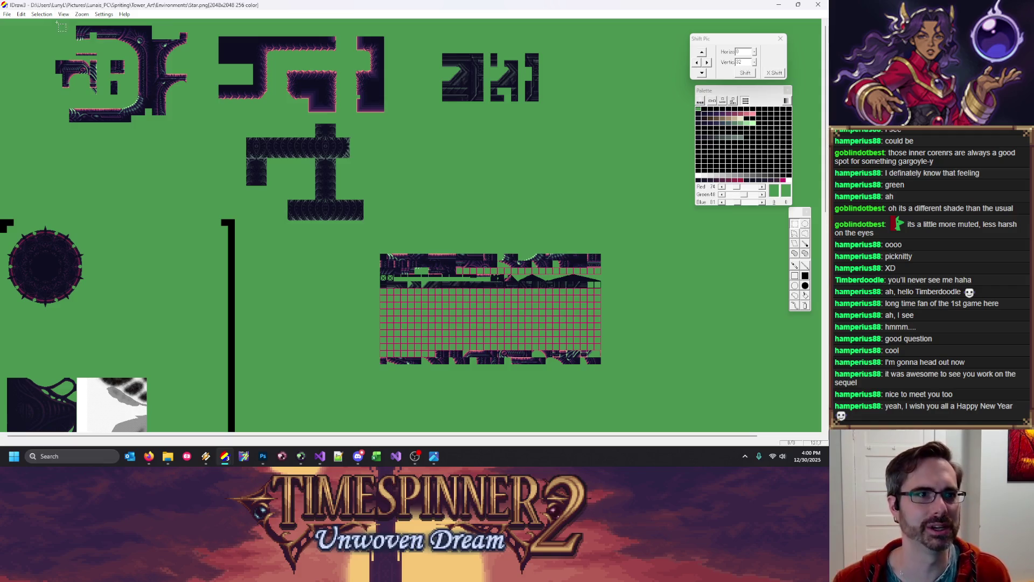
Create a new picture from the clipboard and save it as Star_Tileset.png in Content\Tilesets
click(8, 14)
click(24, 67)
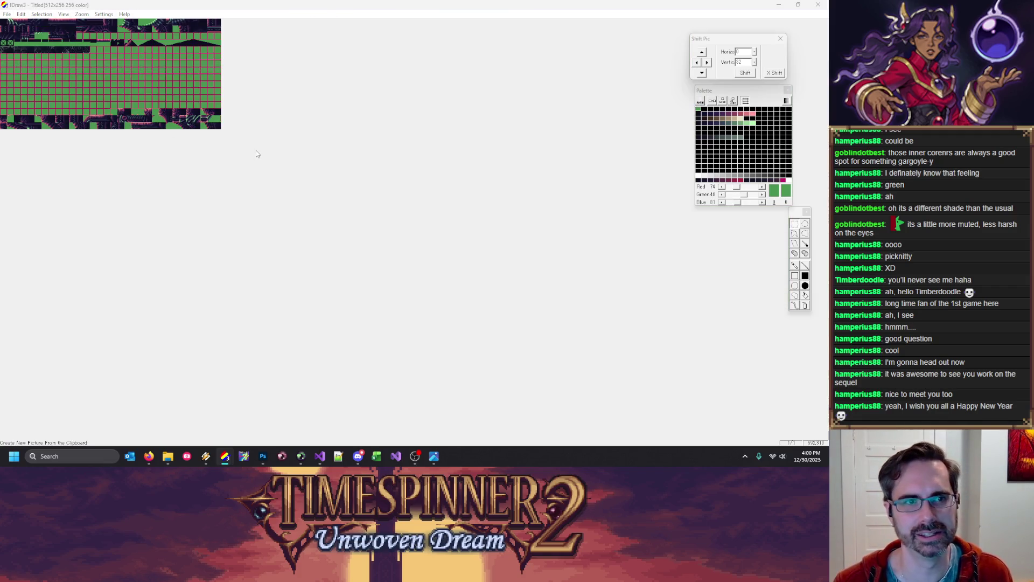
key(ctrl+s)
click(459, 189)
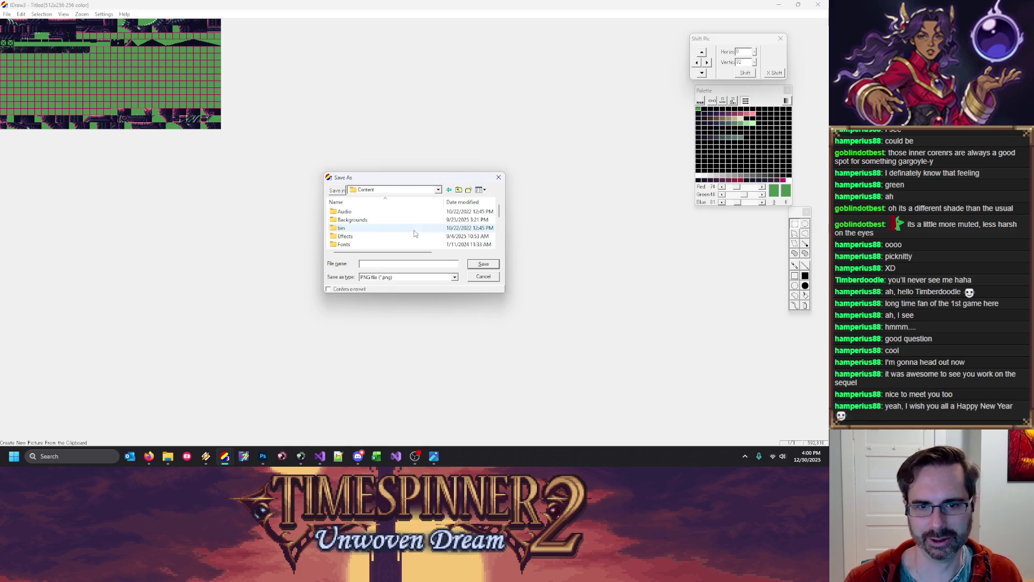
scroll(356, 227, down, 3)
click(350, 211)
double_click(351, 212)
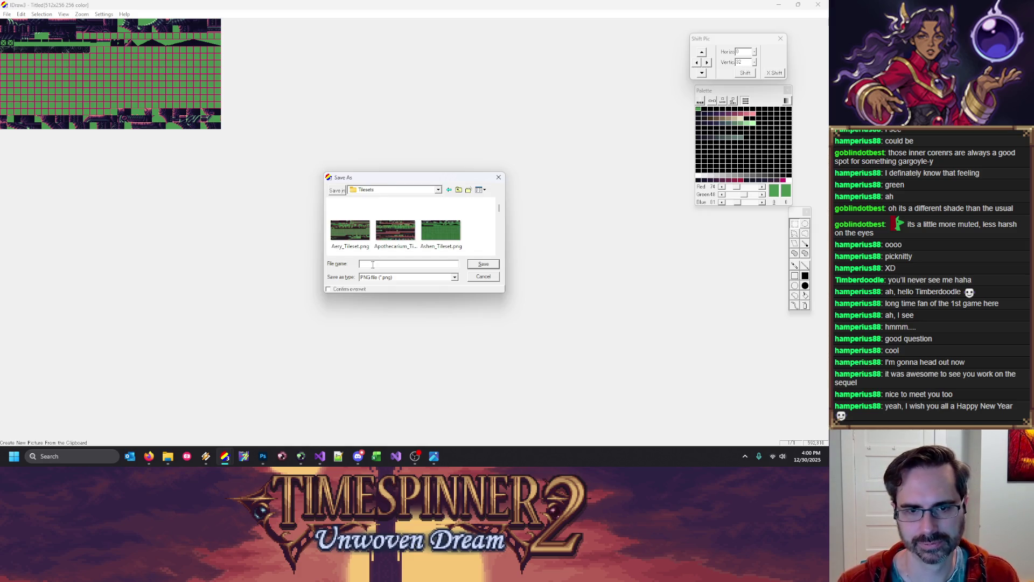
text(Star_Tileset)
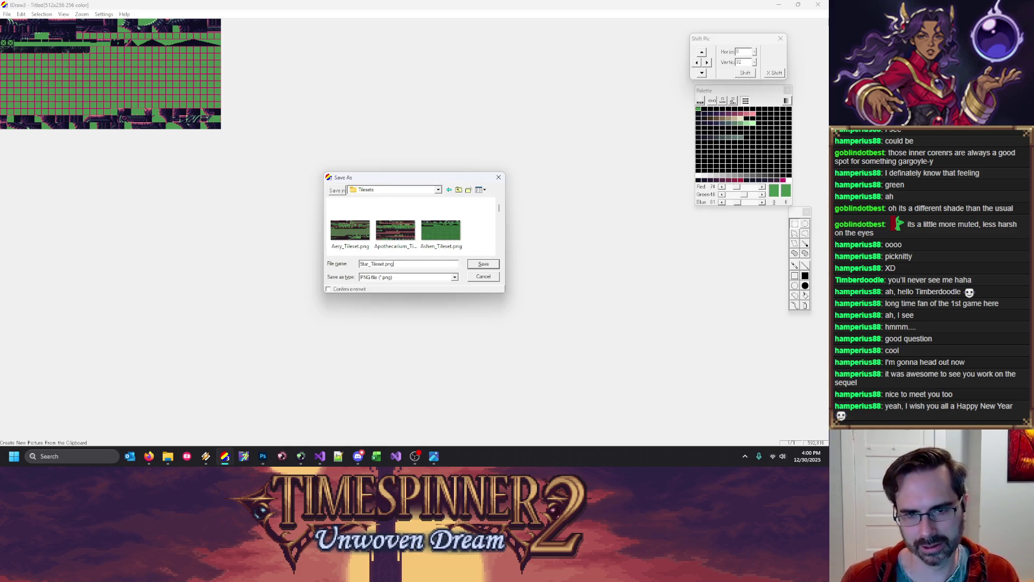
key(Return)
Close IDraw3, switch to Visual Studio, and start the Tower project
right_click(319, 459)
click(371, 325)
key(alt+Tab)
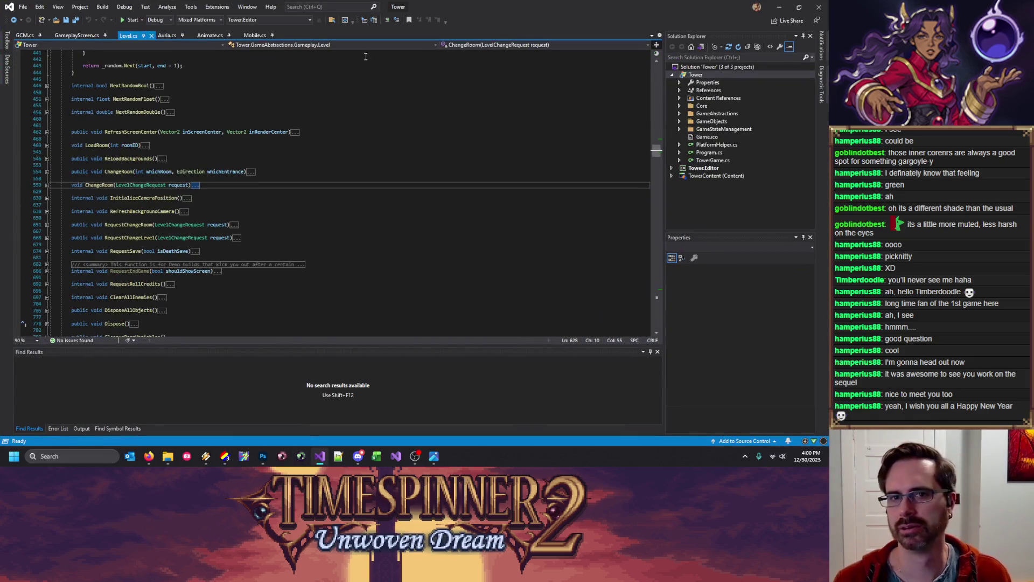
click(131, 19)
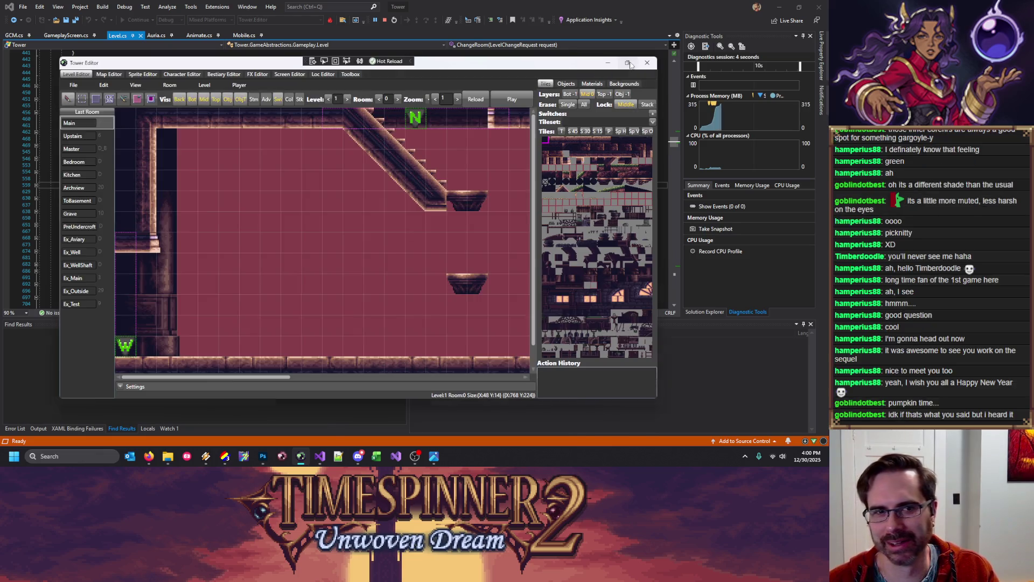
Maximize the Tower Editor window showing Level 1's Main room
click(634, 64)
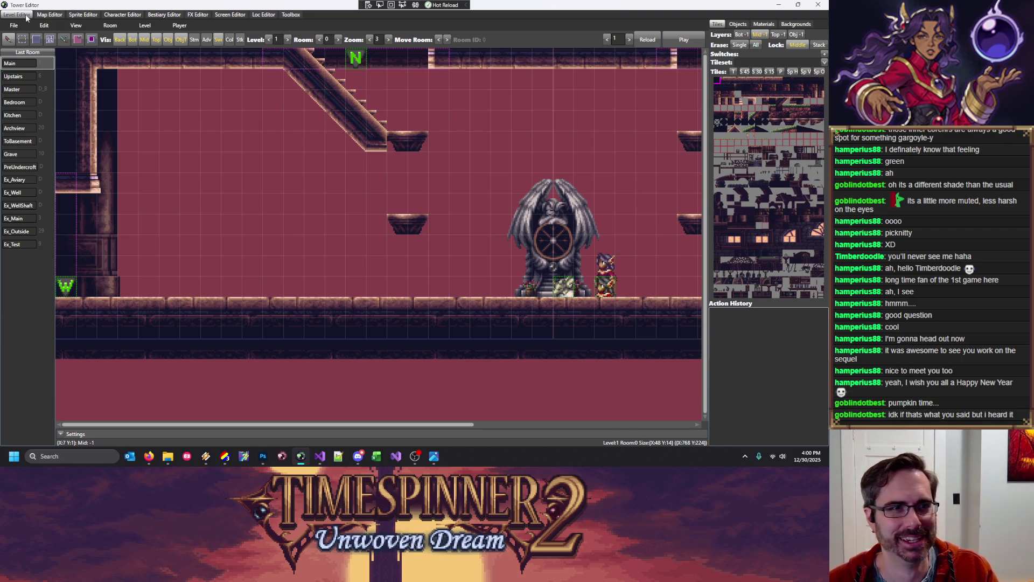
Jump to Level 14's Vents_SW room and paint inner-corner tiles into its right wall
click(28, 52)
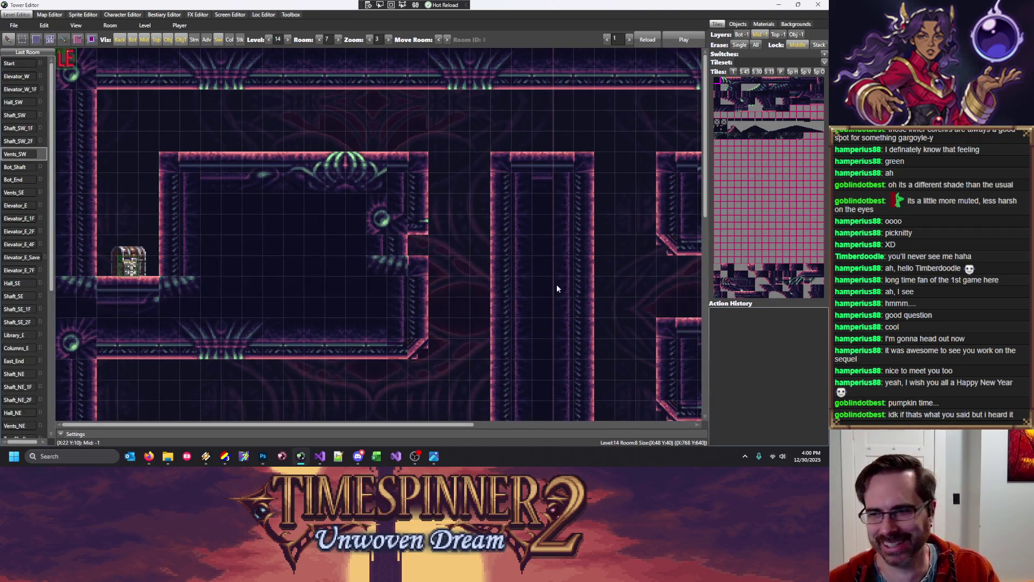
drag(706, 116, 710, 315)
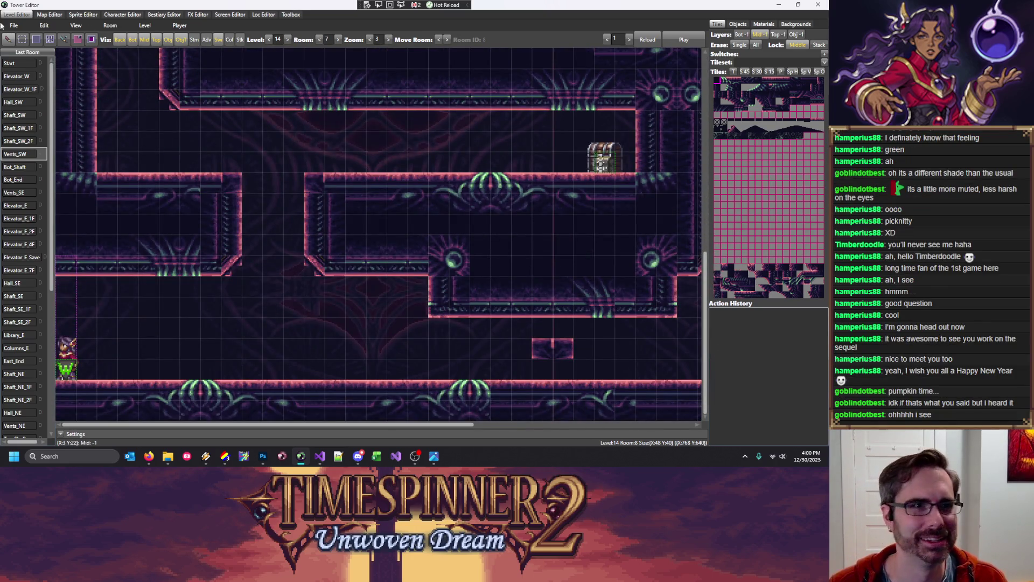
click(725, 265)
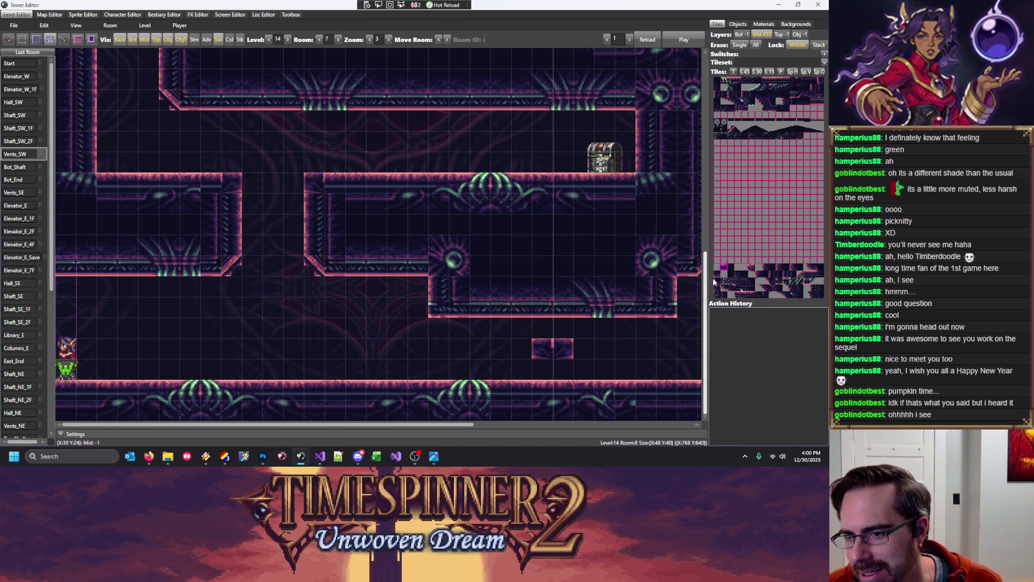
click(318, 238)
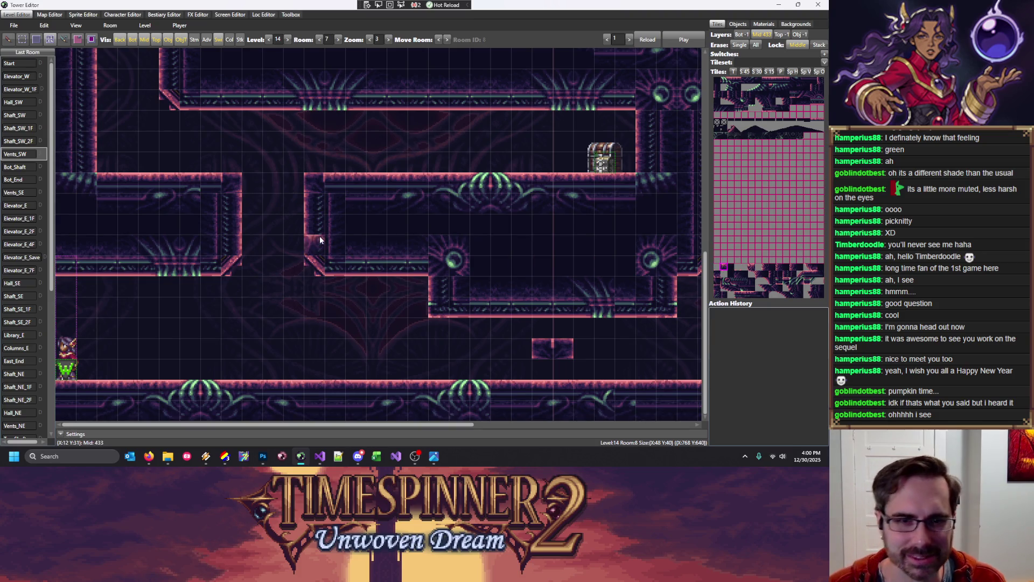
drag(348, 185, 350, 213)
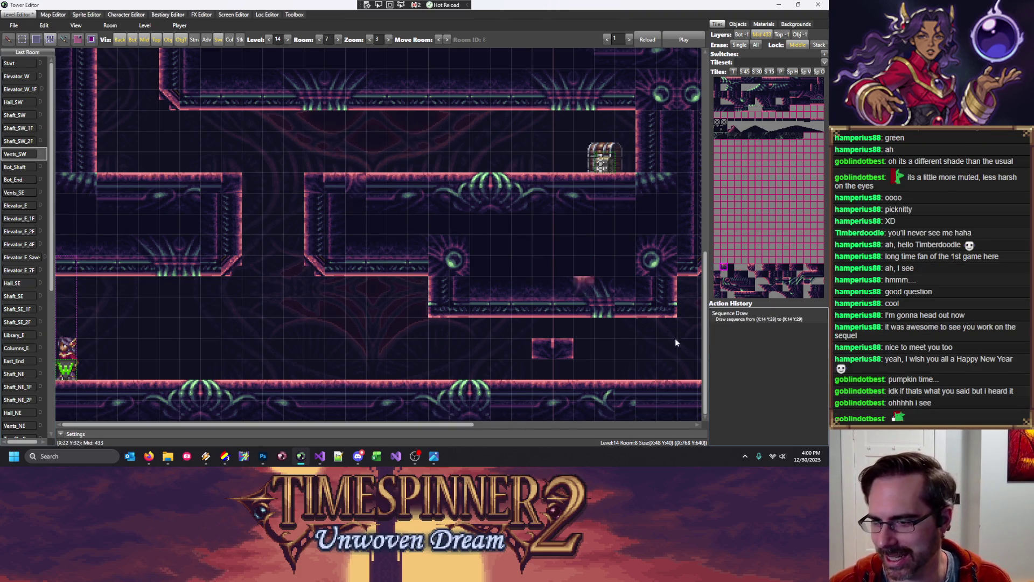
Paint more corner tiles across row 28, X:12–13 Y:29–30, and at X:13 Y:28
click(753, 268)
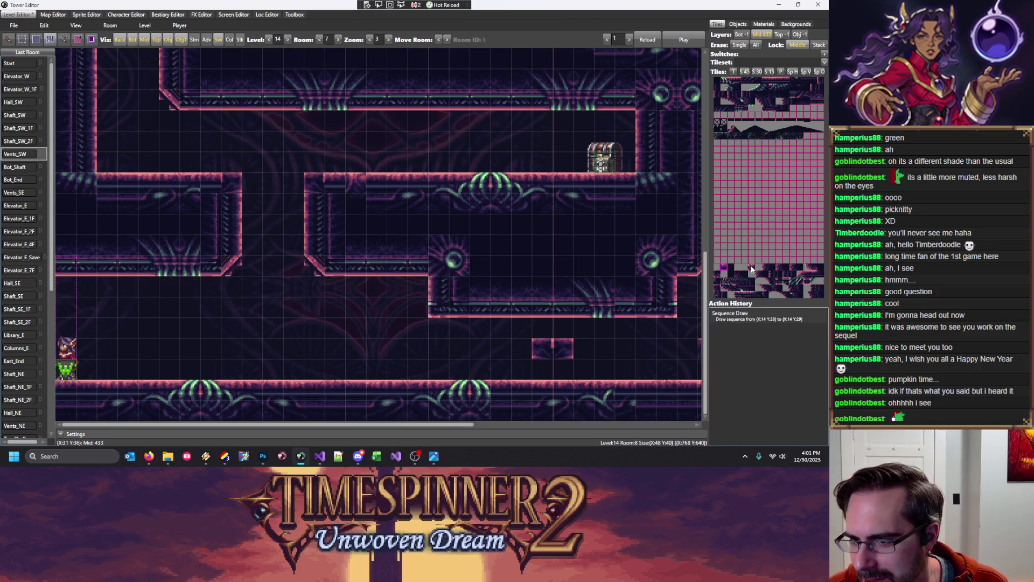
mouse_move(314, 178)
mouse_down()
mouse_move(335, 185)
mouse_move(304, 186)
mouse_up()
click(765, 266)
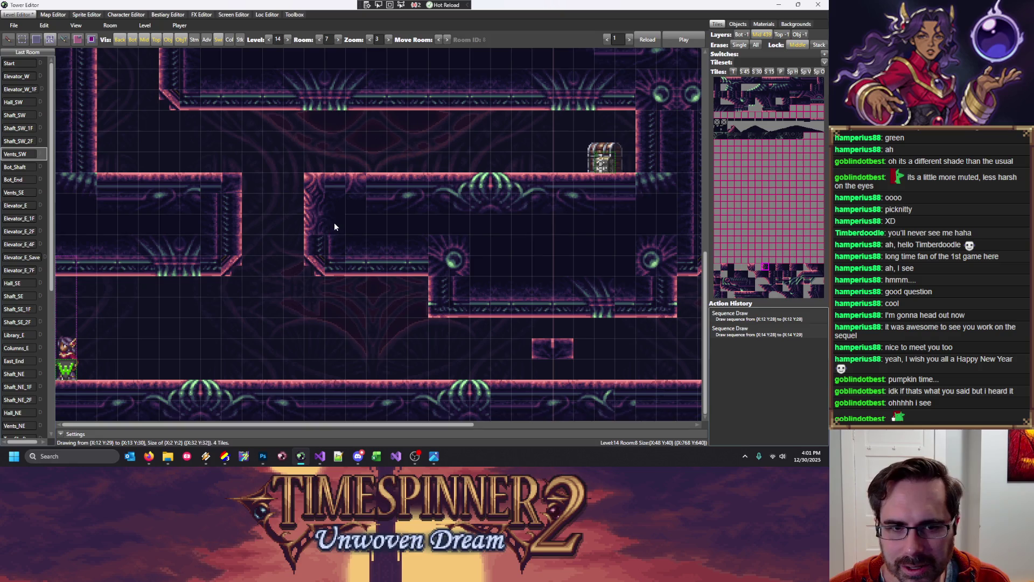
drag(334, 227, 333, 227)
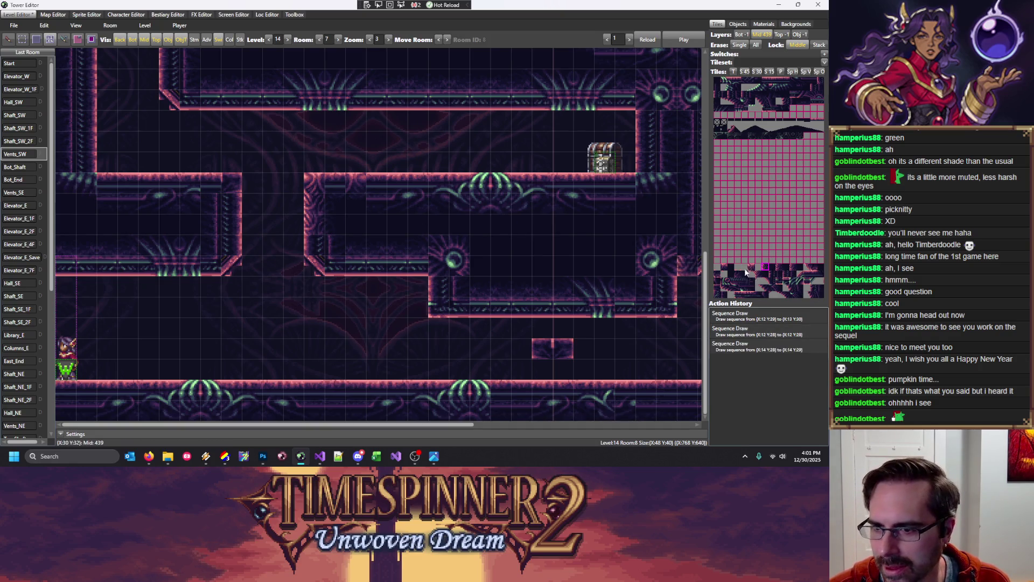
right_click(356, 195)
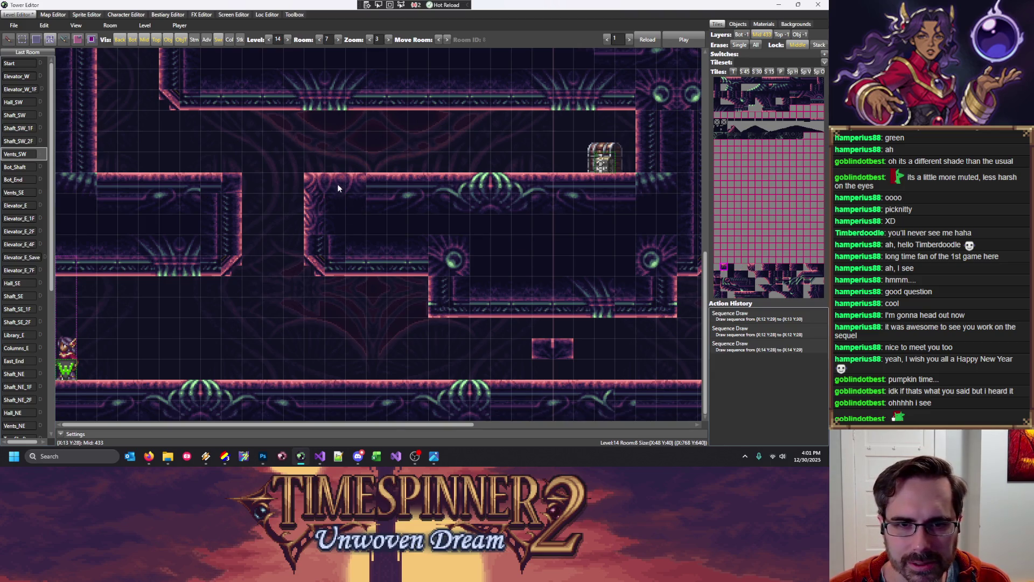
click(338, 188)
Paint tiles along the ledge to X:17–18, place the player on the upper ledge, and play-test
click(361, 200)
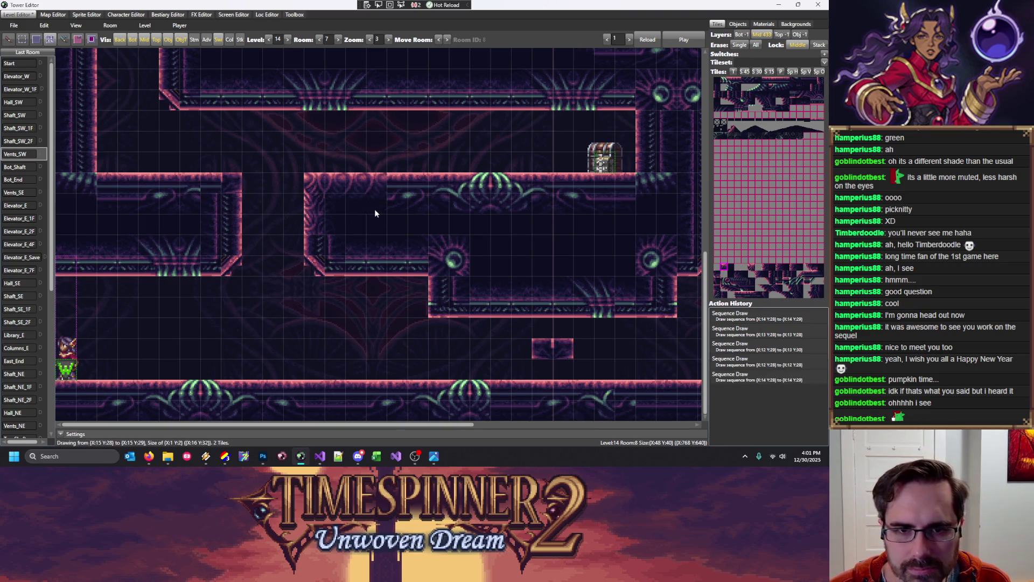
click(375, 208)
click(402, 203)
drag(444, 188, 444, 226)
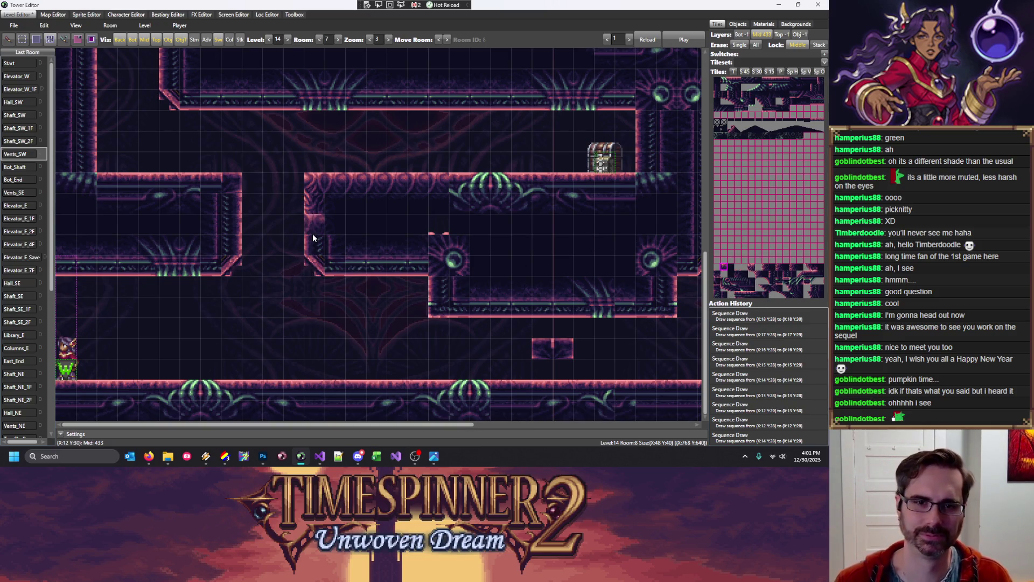
click(354, 156)
click(684, 41)
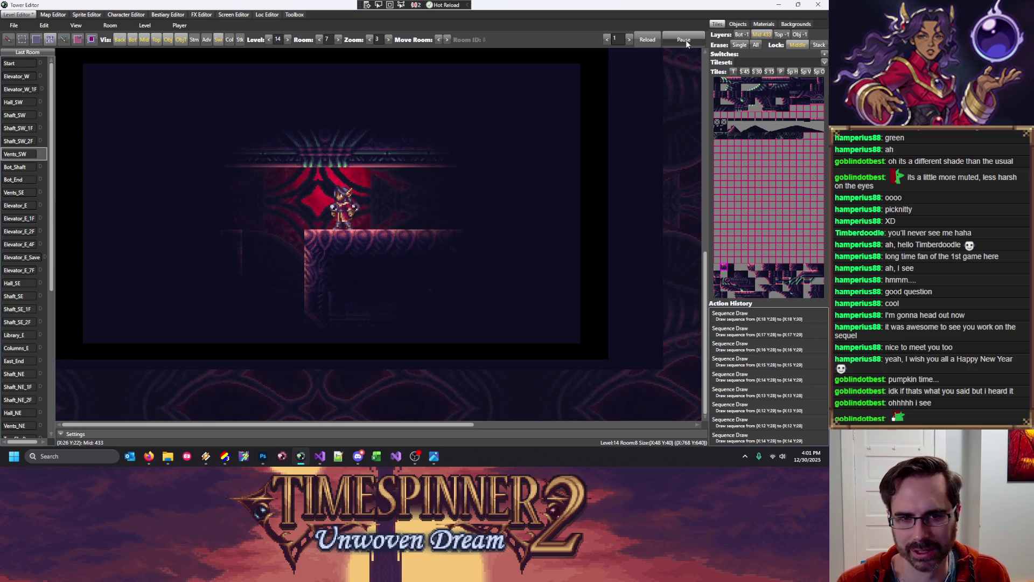
Save Level 14's edits and end the room 7 play-test
key(ctrl+s)
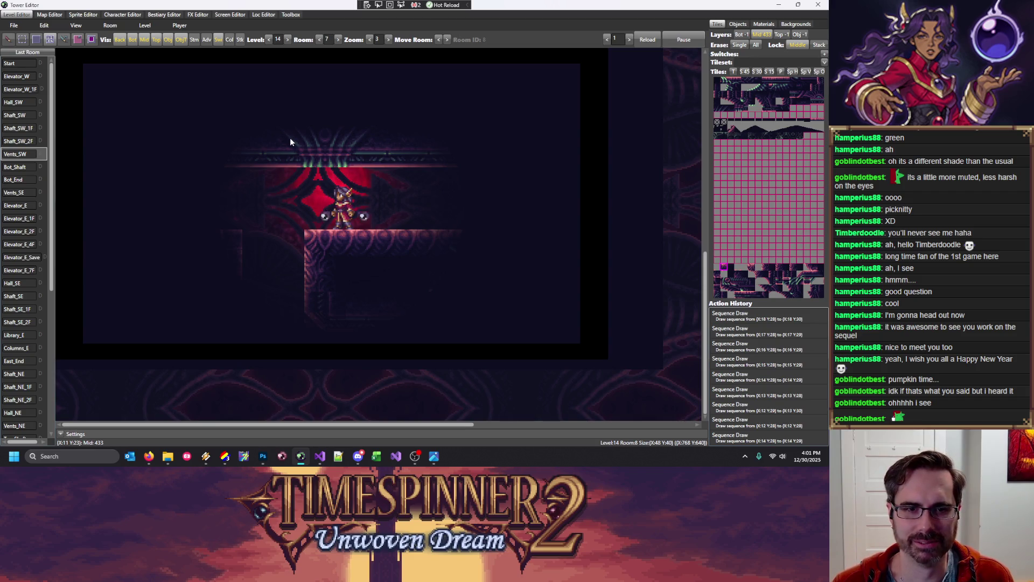
click(684, 39)
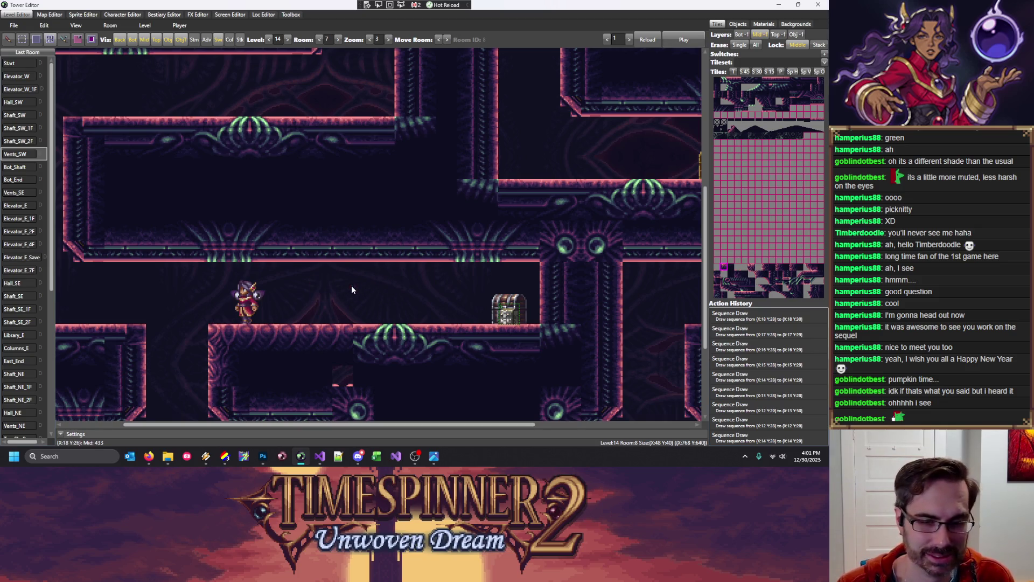